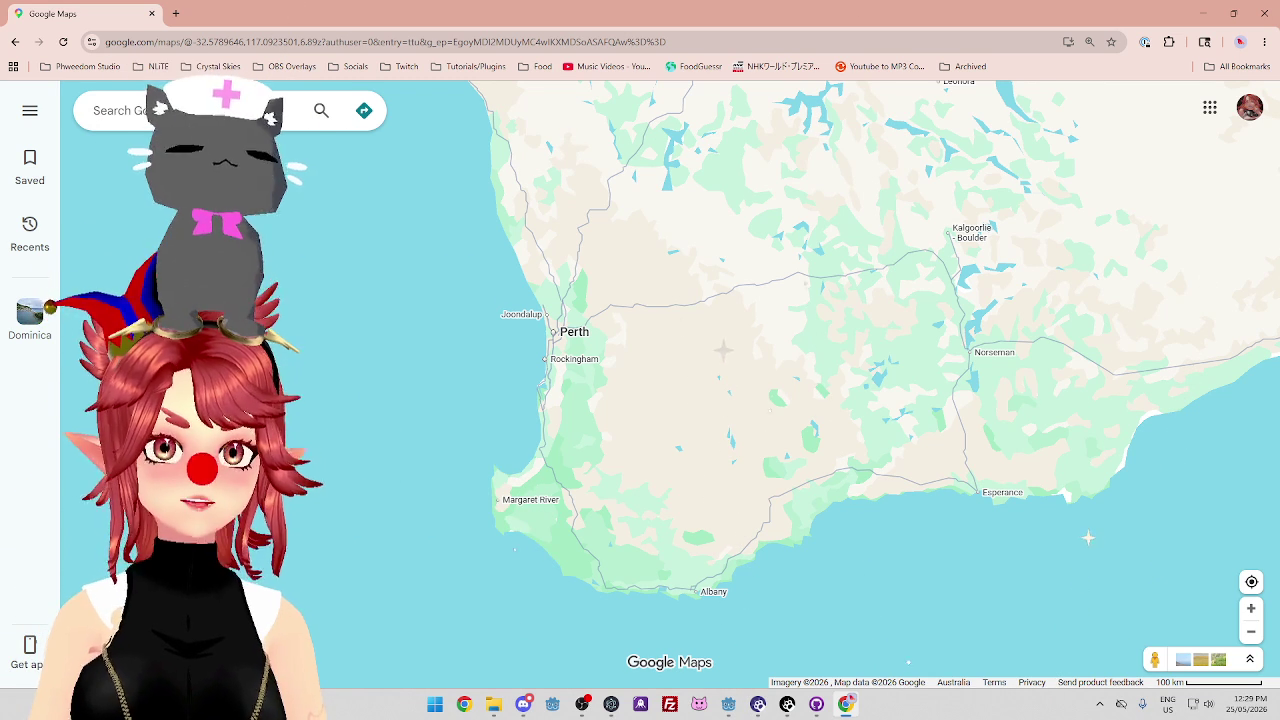
# Zoom the map out from south-west WA until all of Australia and New Zealand show
pyautogui.scroll(-2, 717, 357)
pyautogui.scroll(-1, 711, 306)
pyautogui.scroll(-2, 711, 306)
pyautogui.scroll(-1, 710, 312)
pyautogui.scroll(-1, 710, 312)
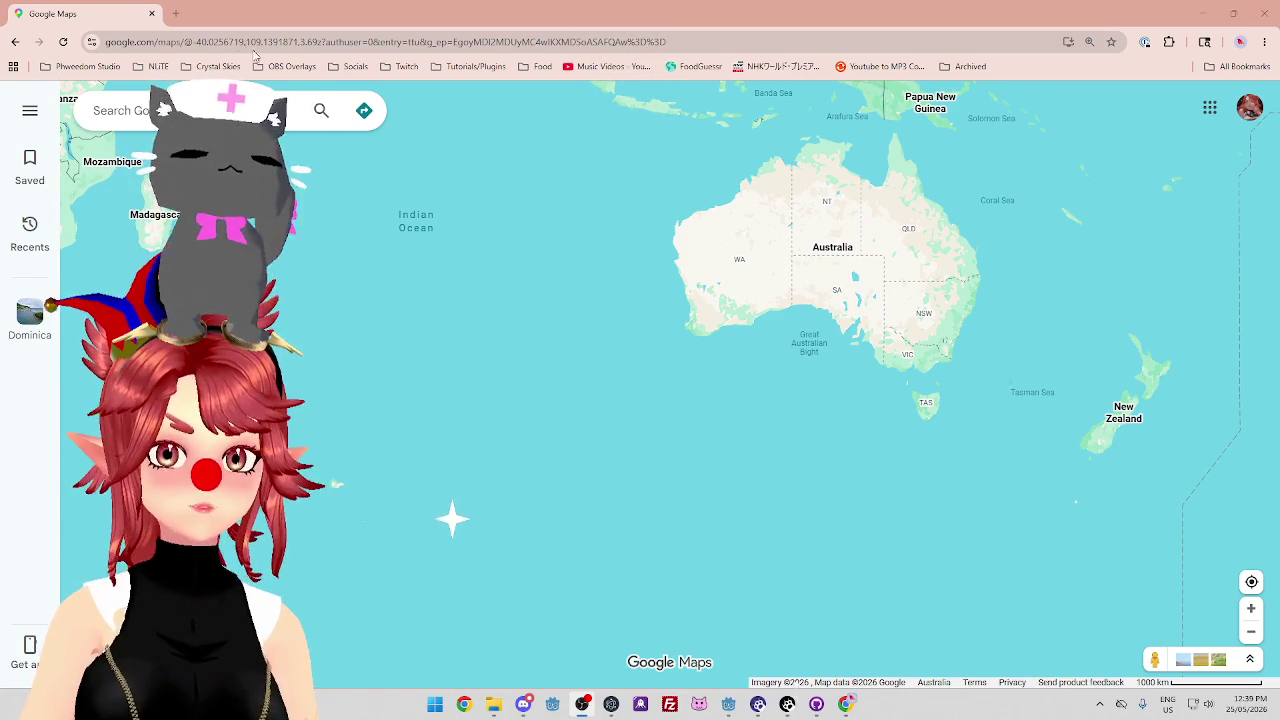
# Open a new browser tab for a web search
pyautogui.click(176, 14)
# Search Google for 'weet brix' and scroll through the Weet-Bix results
pyautogui.write('weet brix')
pyautogui.press('Return')
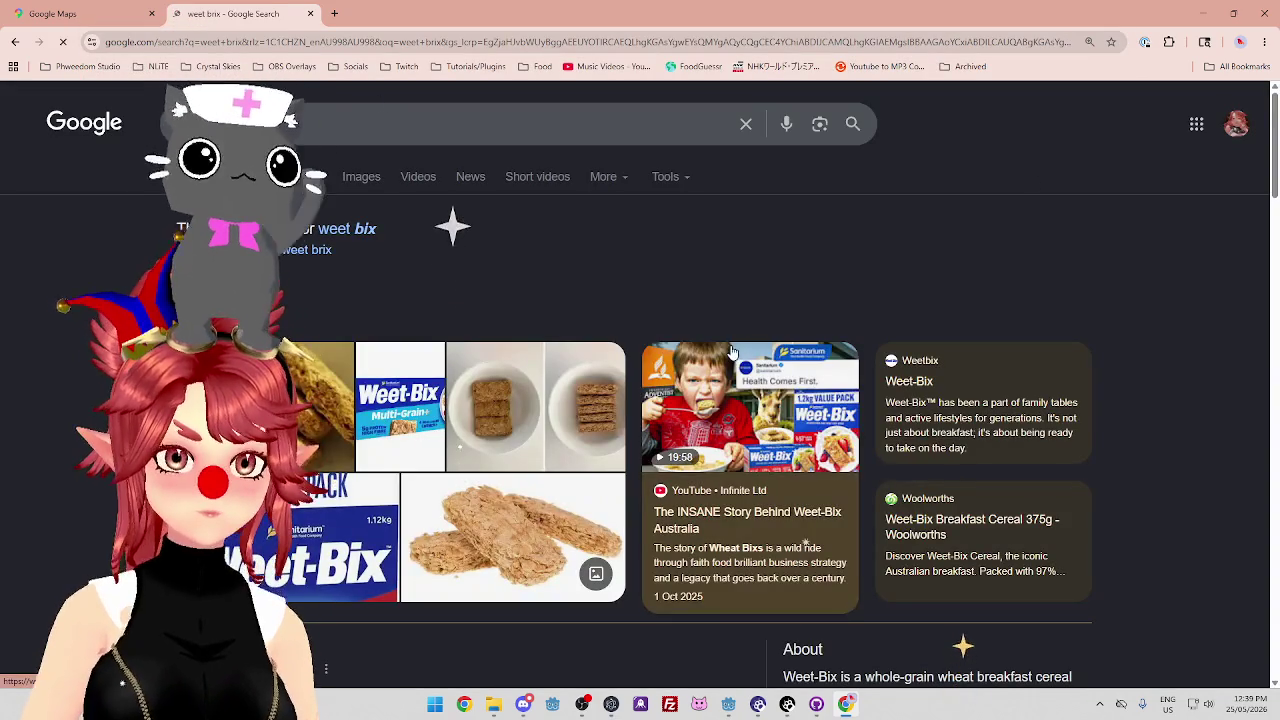
pyautogui.scroll(-2, 634, 270)
pyautogui.scroll(2, 560, 310)
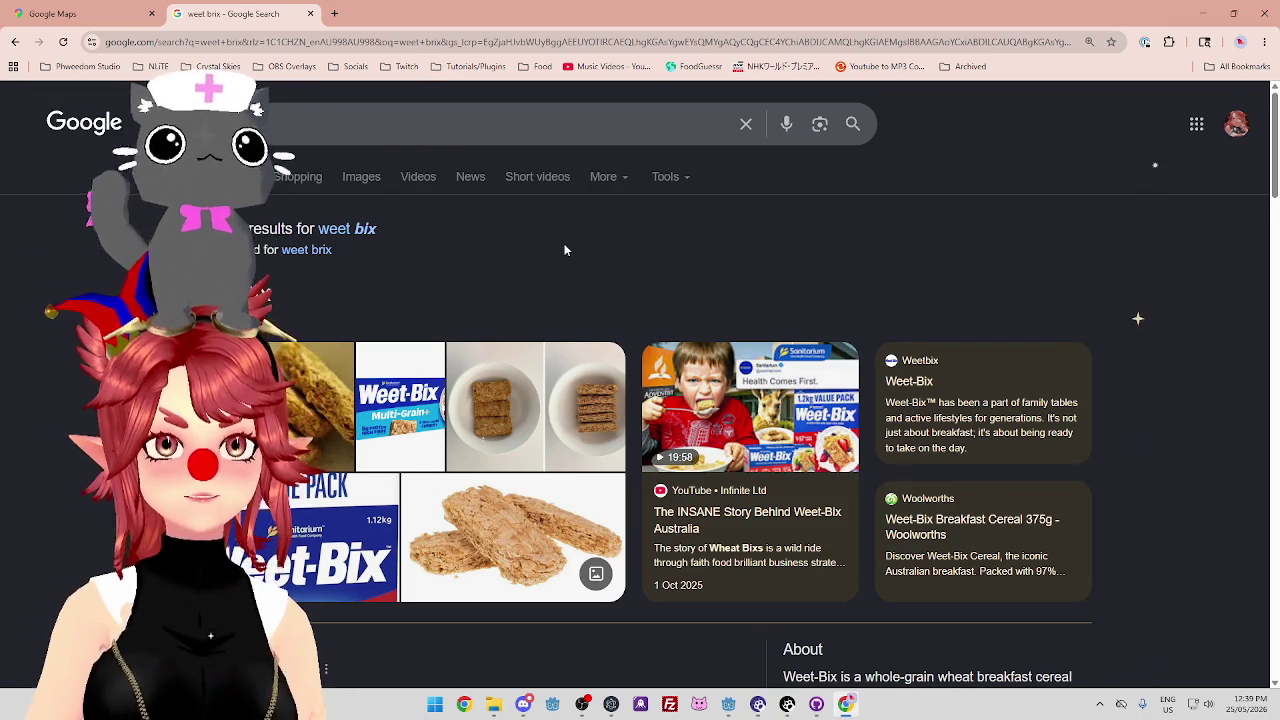
pyautogui.scroll(-1, 564, 250)
# Close the Weet-Bix search tab and the browser window to get back to Godot
pyautogui.scroll(1, 489, 243)
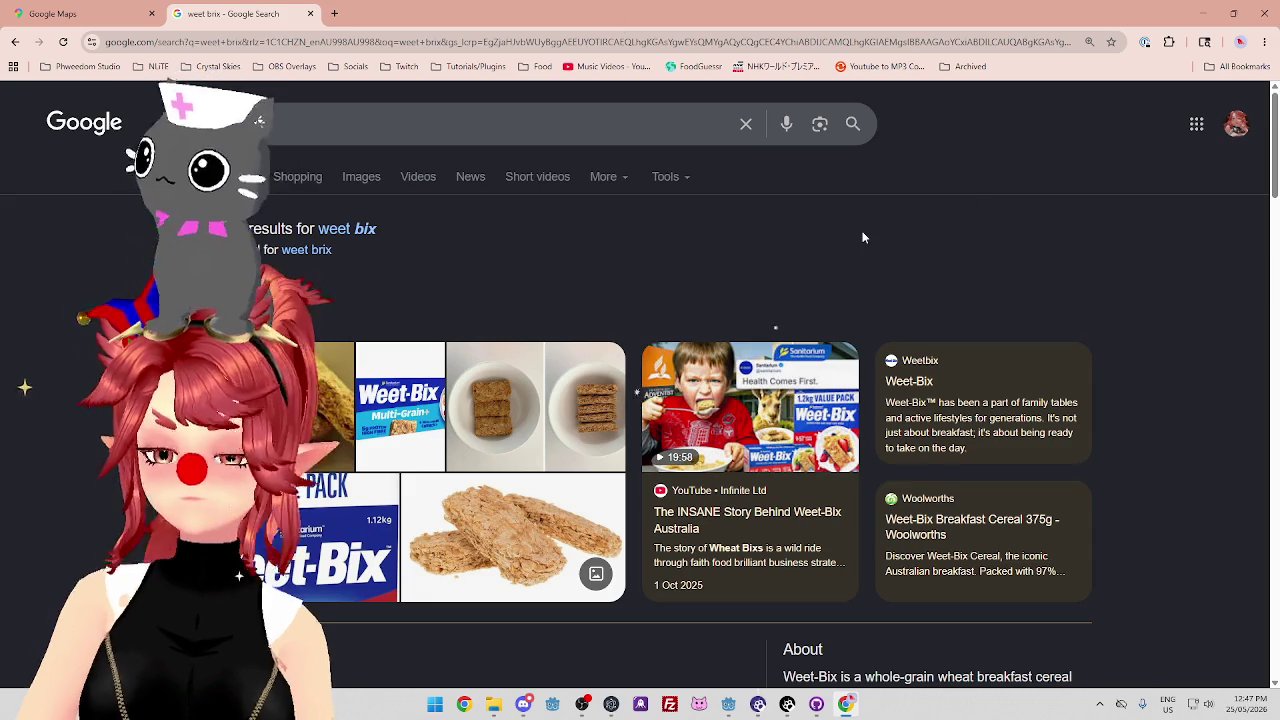
pyautogui.click(311, 14)
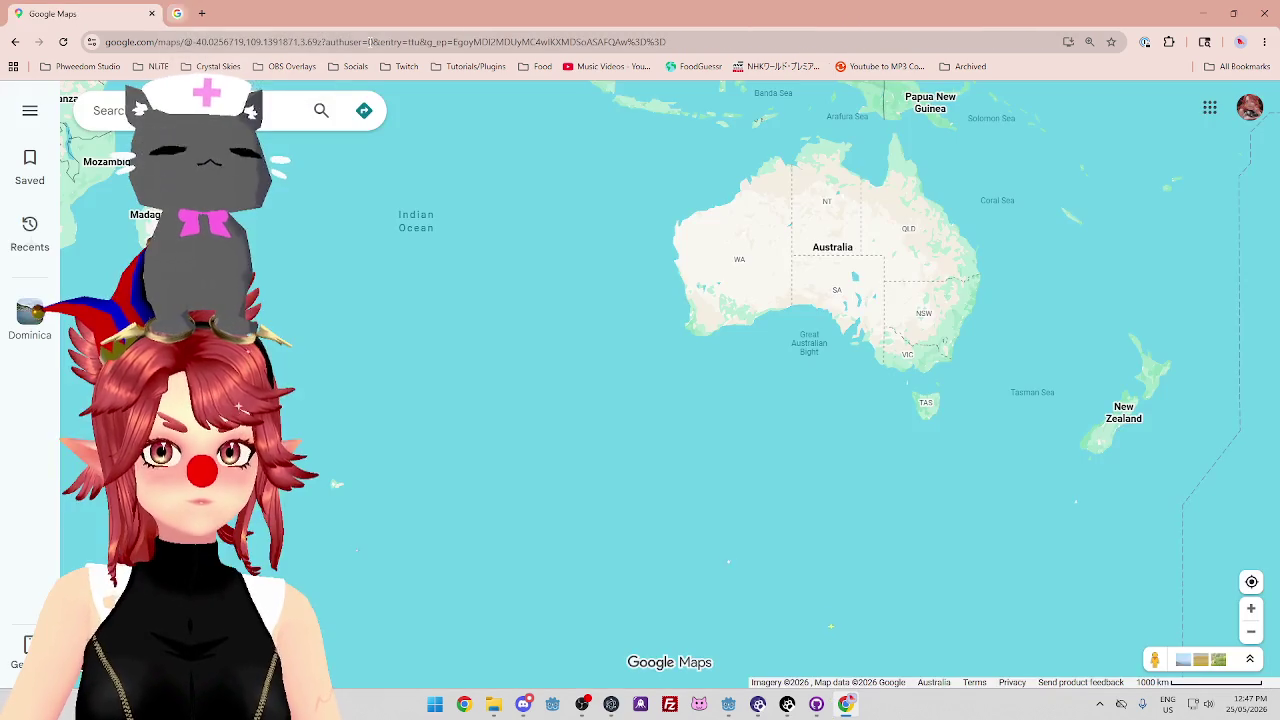
pyautogui.click(1267, 13)
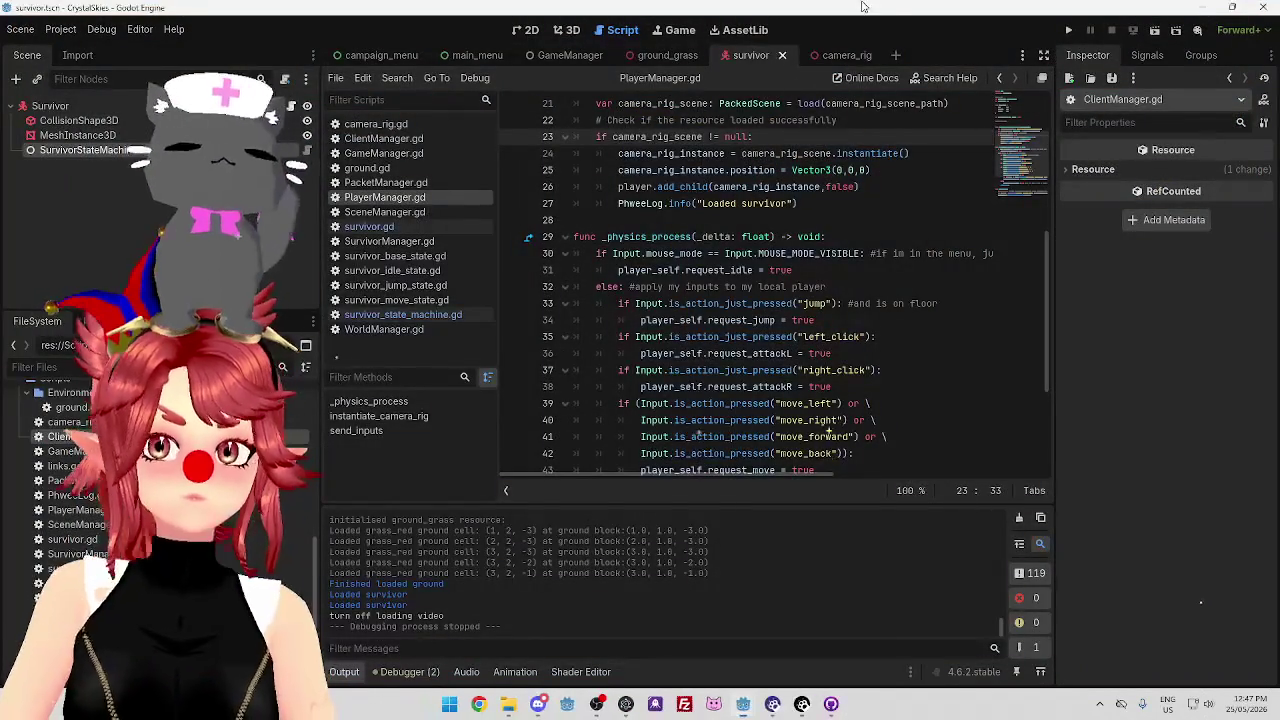
# Insert a blank line between the 'Loaded survivor' log line 27 and func _physics_process
pyautogui.click(847, 220)
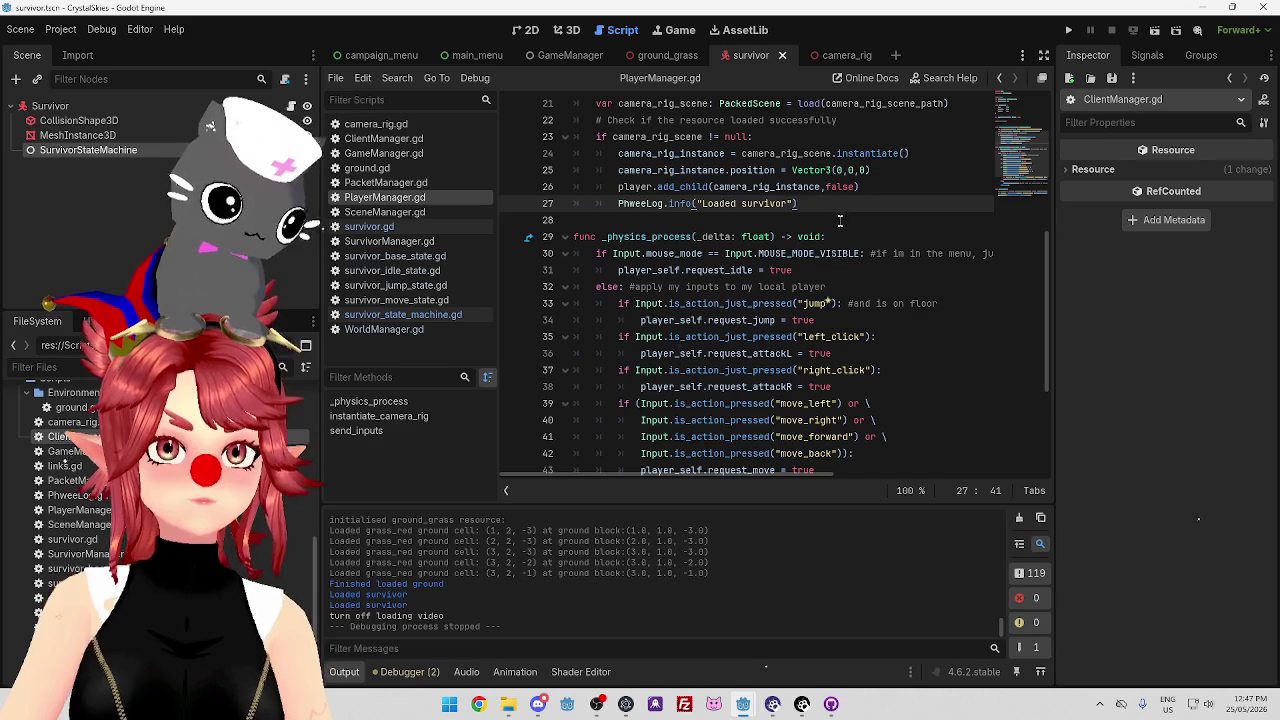
pyautogui.click(840, 220)
pyautogui.press('Return')
pyautogui.press('Up')
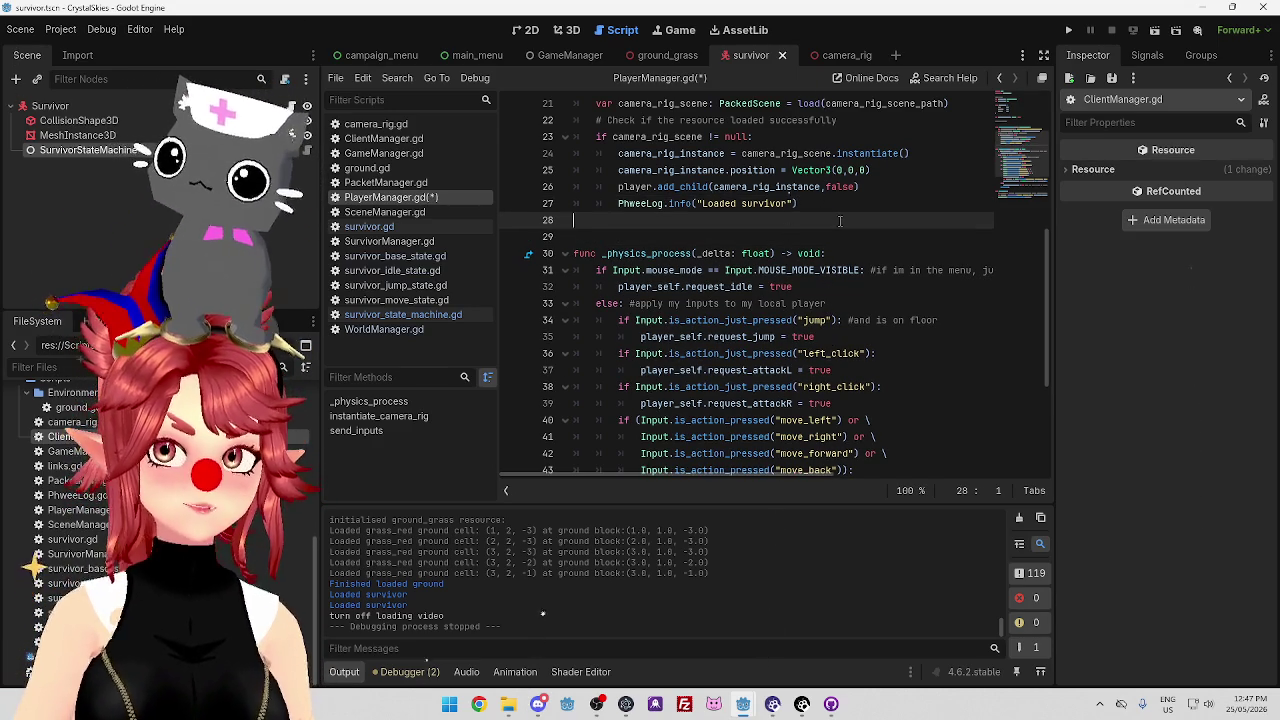
pyautogui.press('Down')
pyautogui.press('Up')
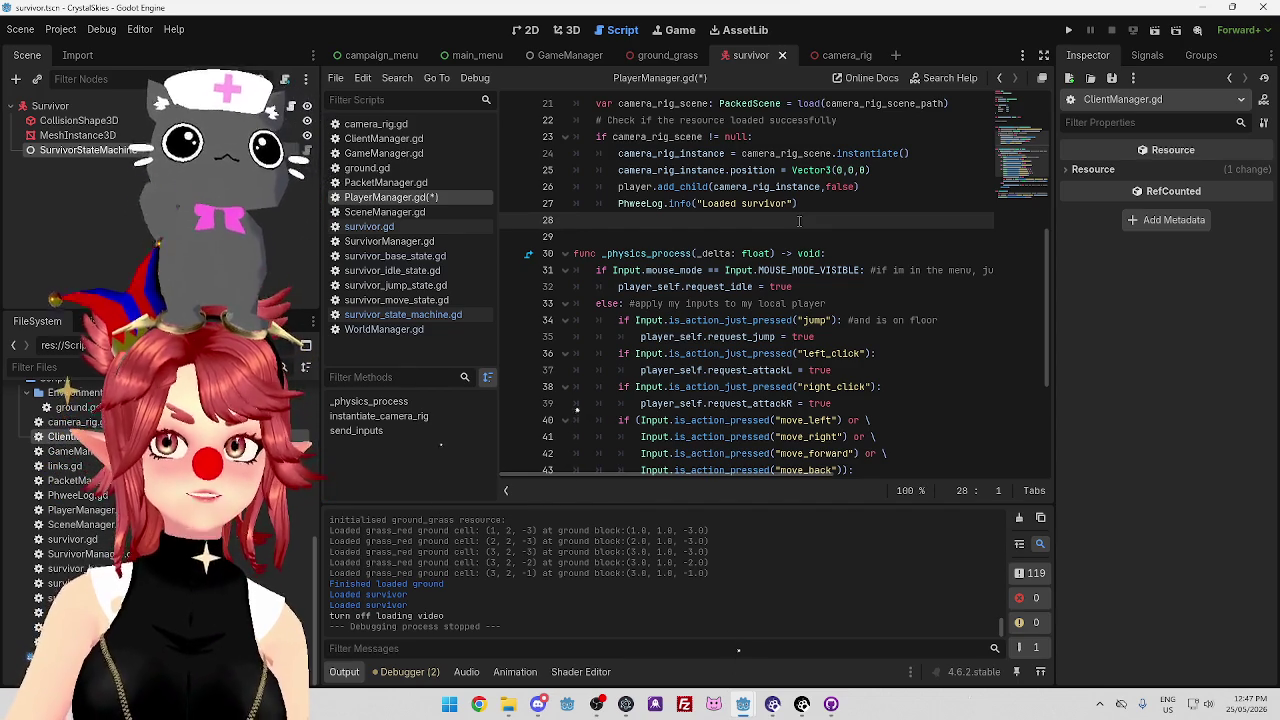
pyautogui.click(849, 204)
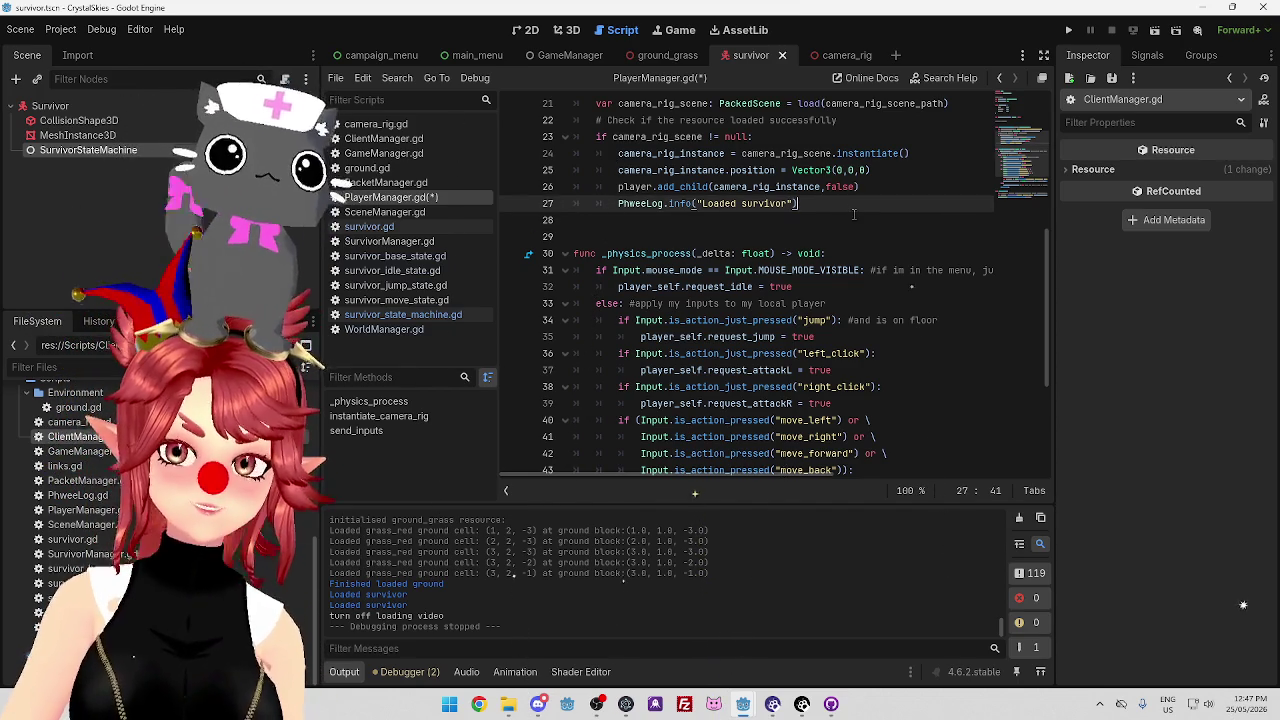
pyautogui.press('Down')
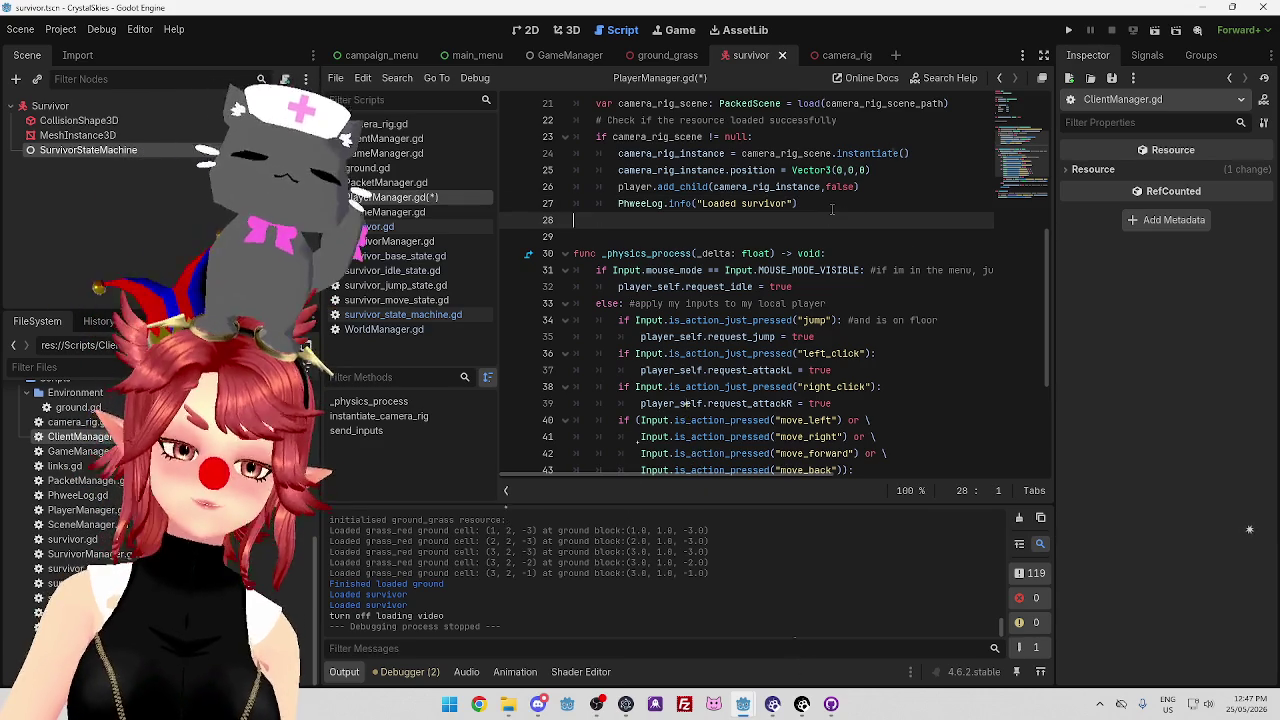
pyautogui.scroll(-1, 760, 290)
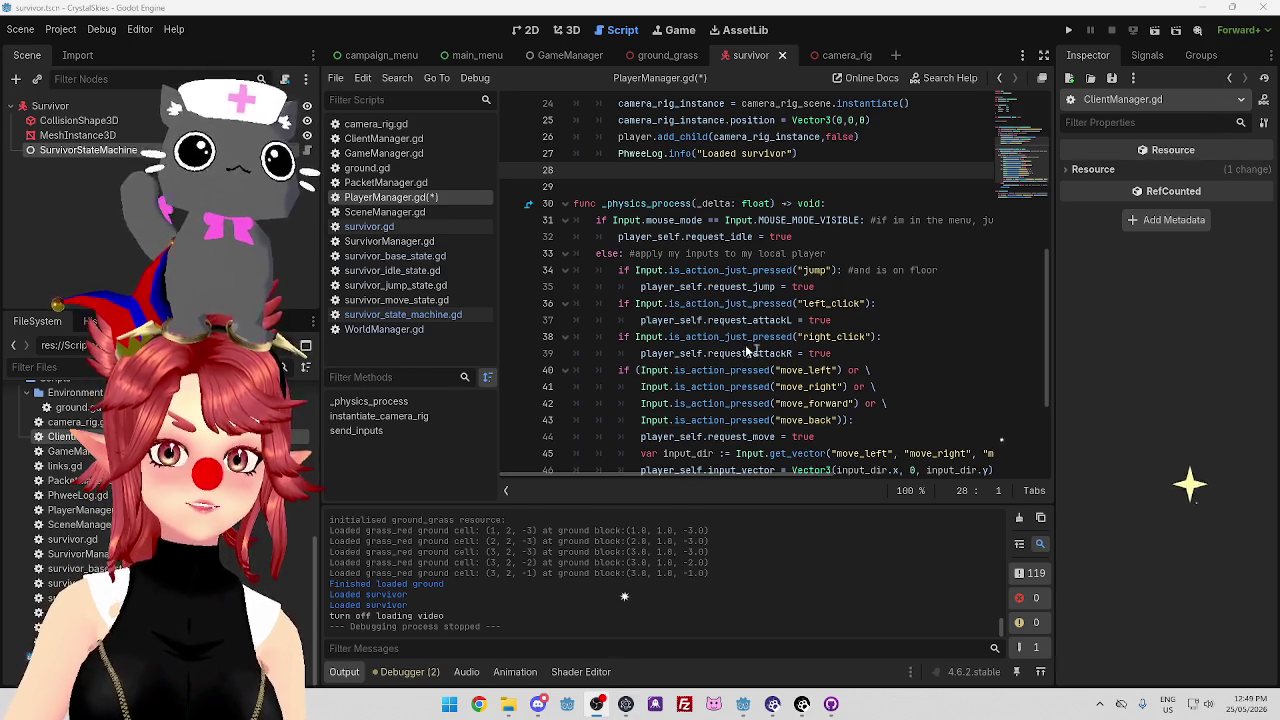
pyautogui.click(785, 254)
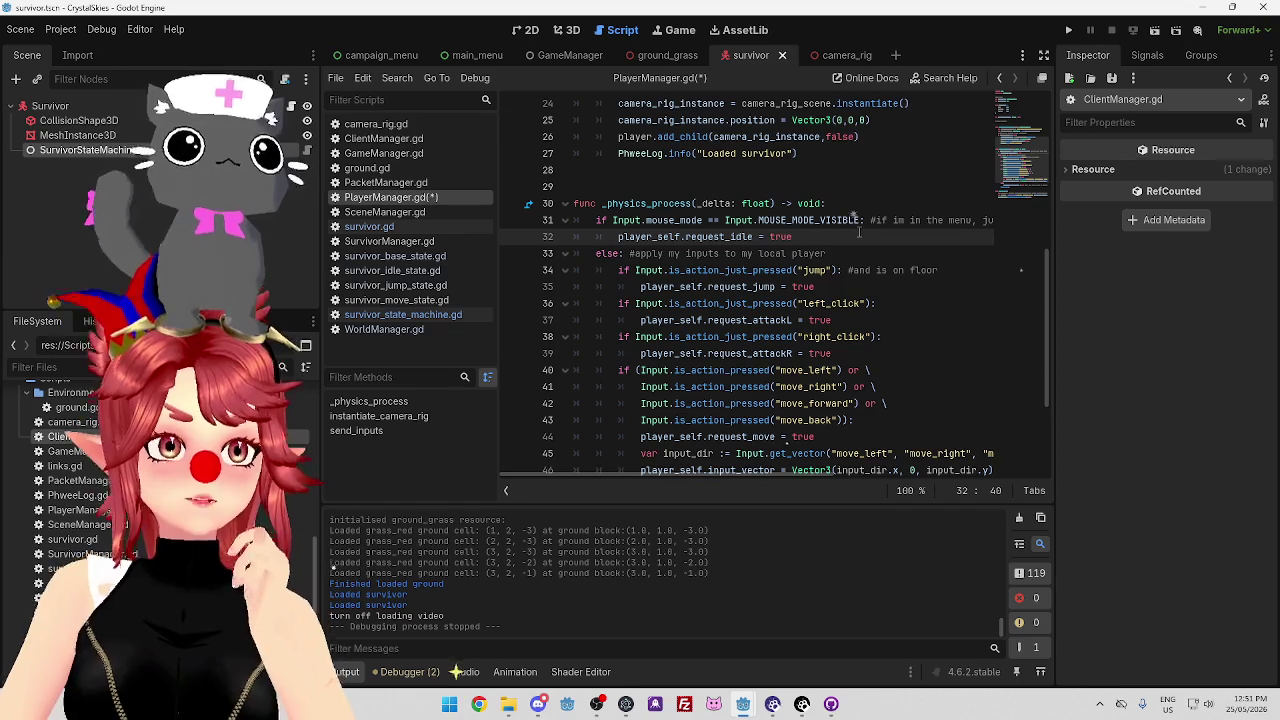
pyautogui.click(864, 203)
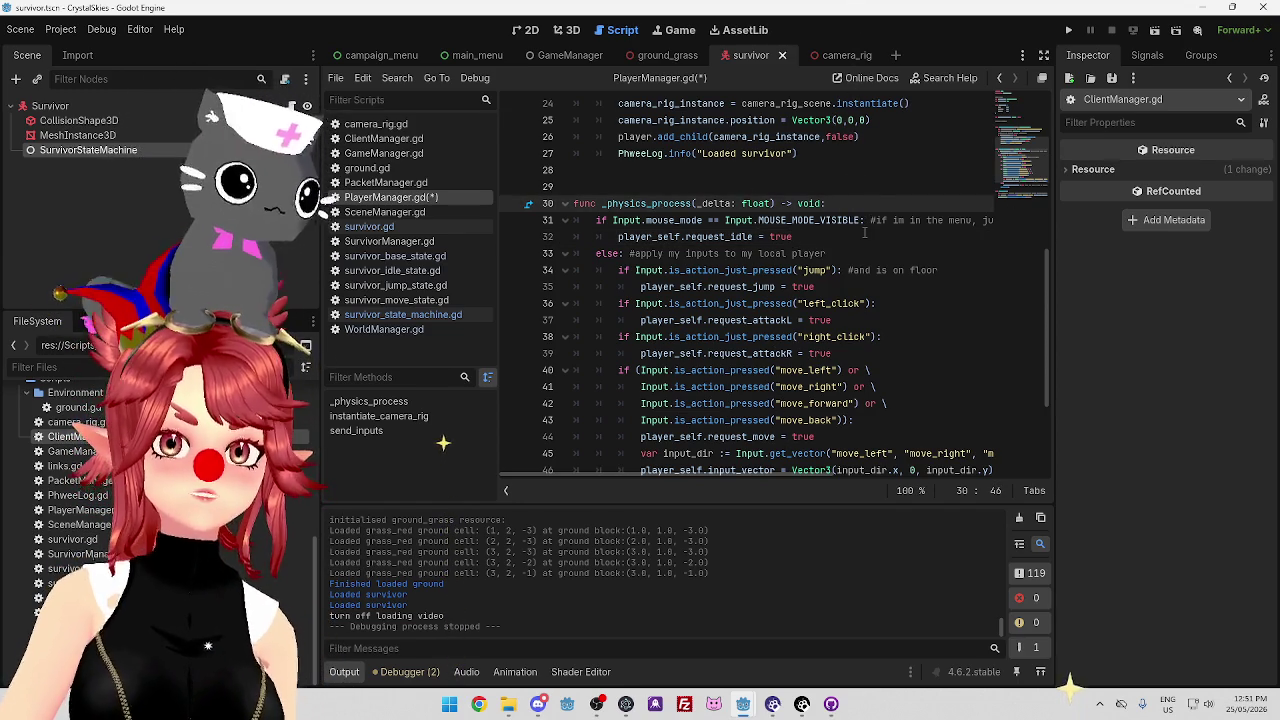
pyautogui.click(864, 236)
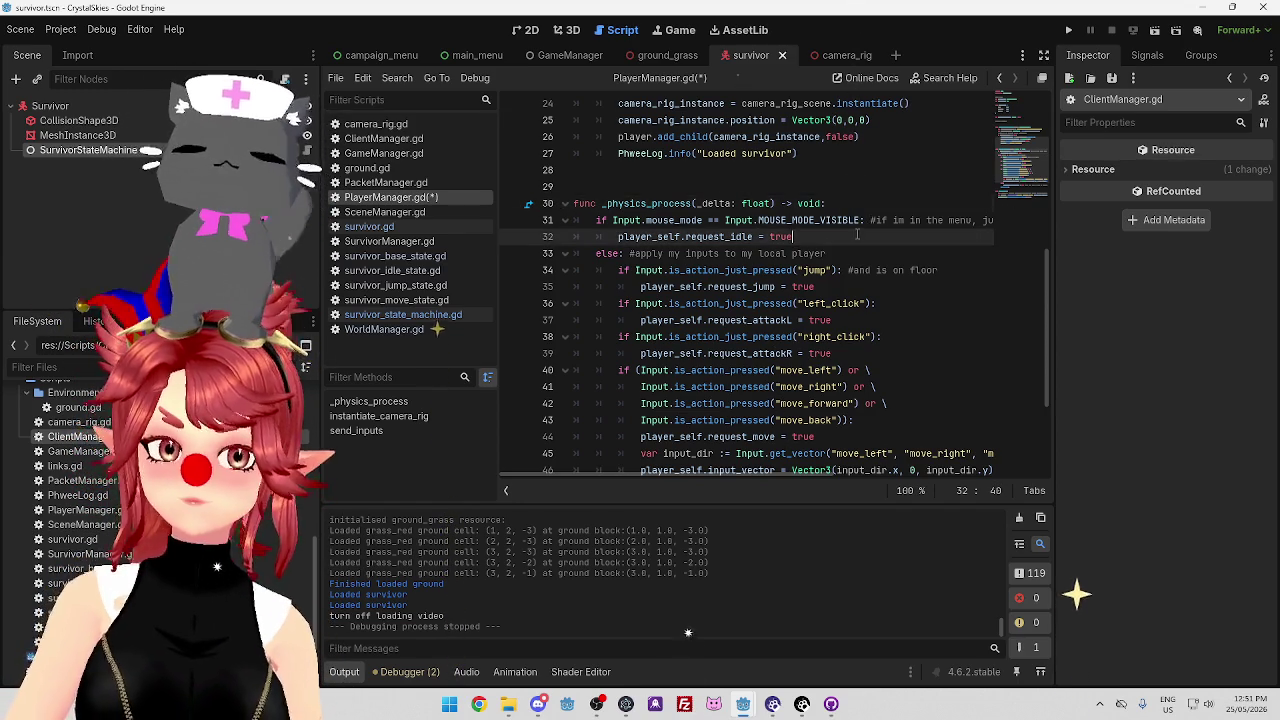
pyautogui.scroll(-3, 830, 230)
pyautogui.scroll(2, 815, 229)
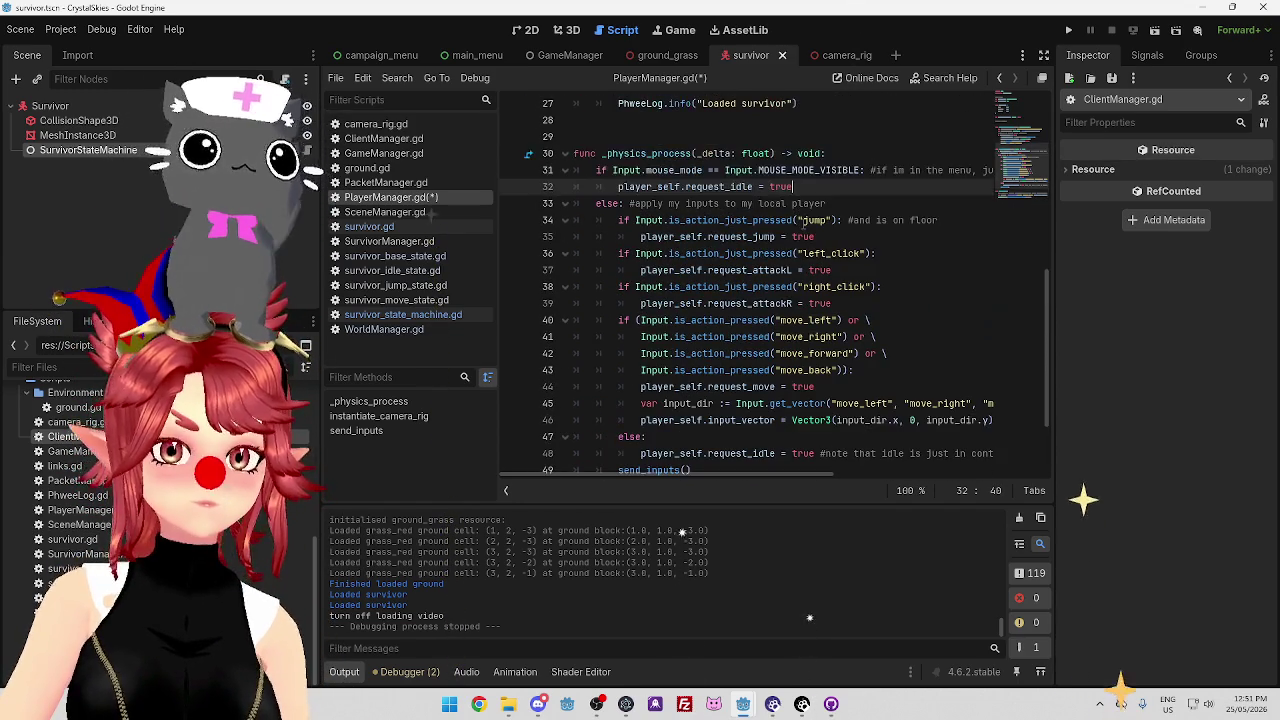
pyautogui.hotkey('ctrl', 's')
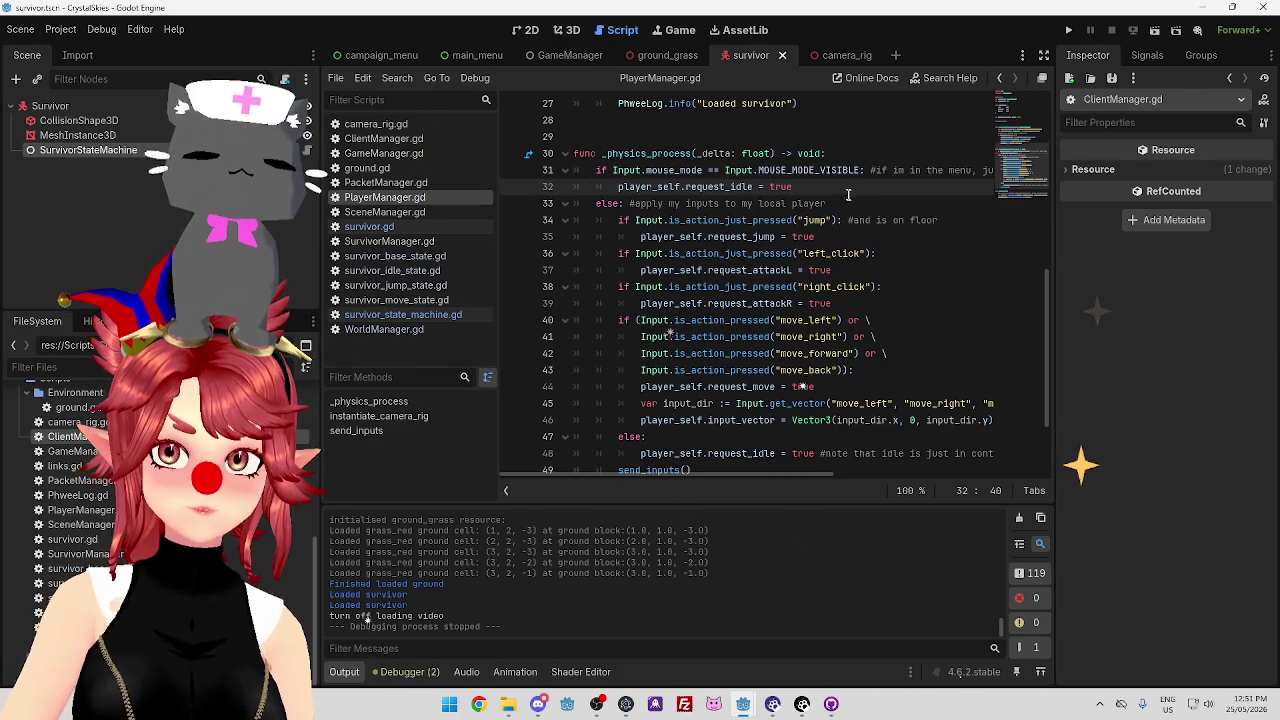
pyautogui.scroll(-2, 841, 186)
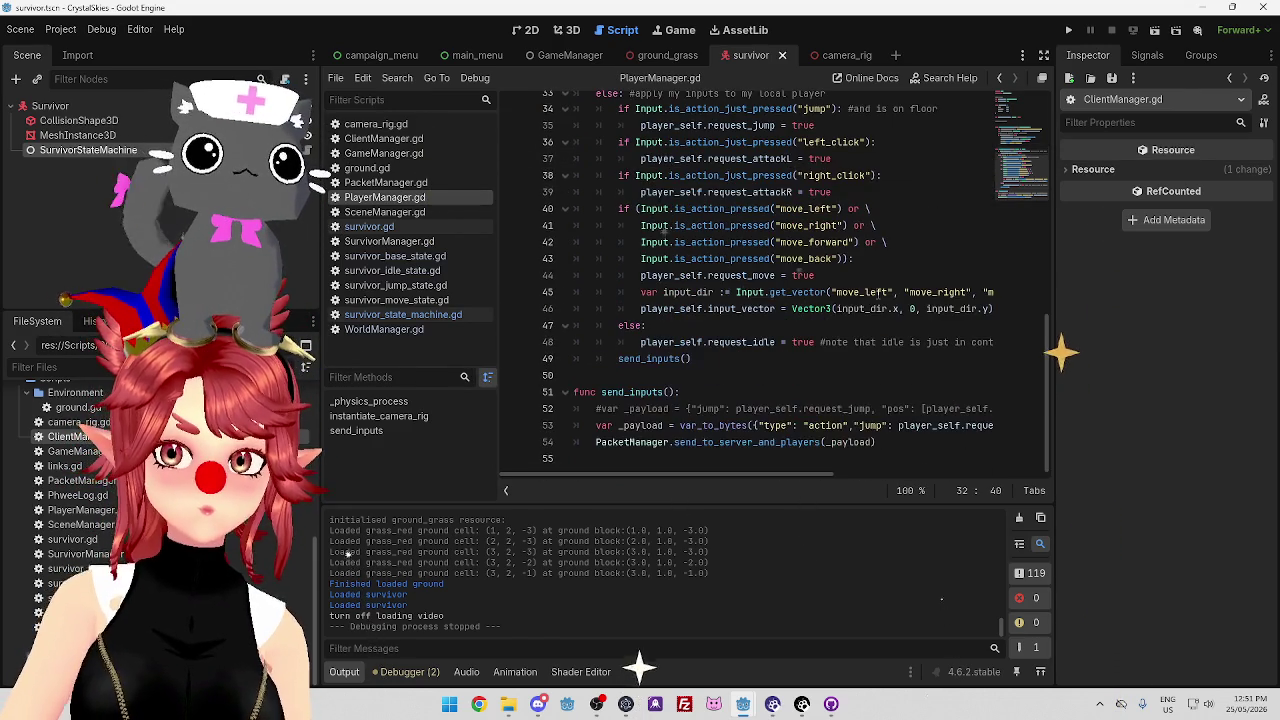
pyautogui.scroll(2, 878, 292)
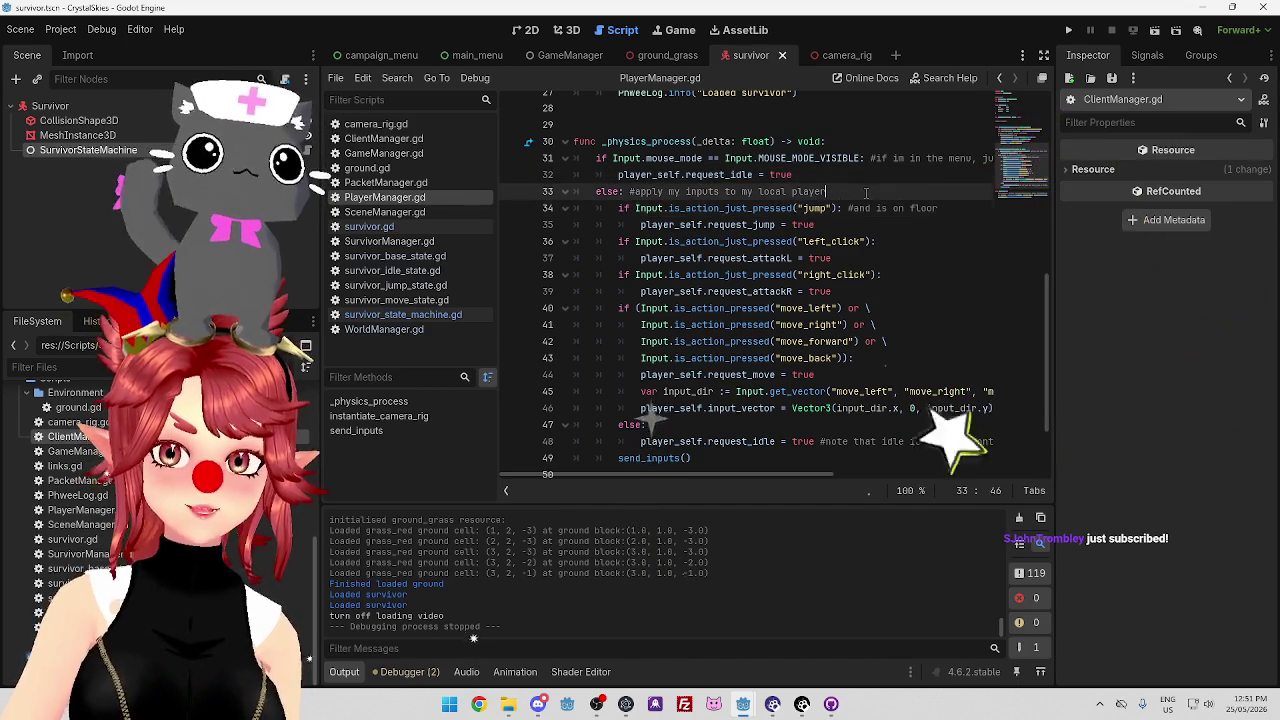
pyautogui.click(940, 207)
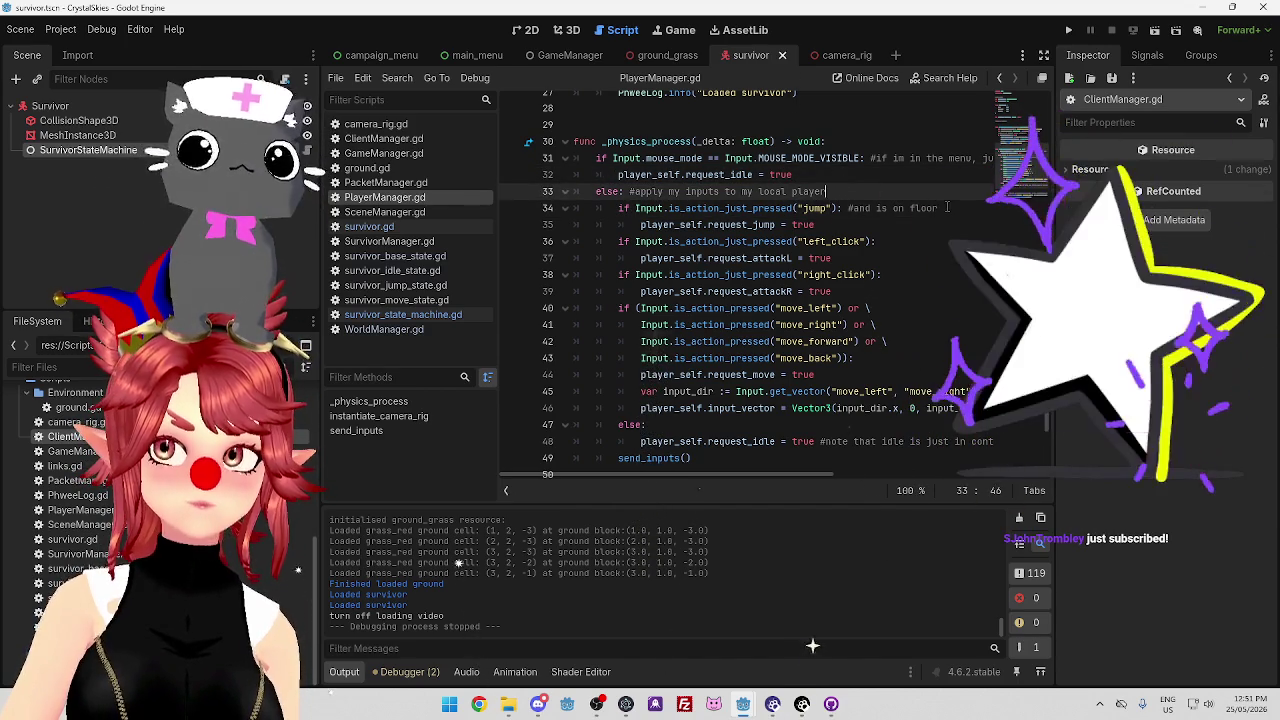
pyautogui.press('Down')
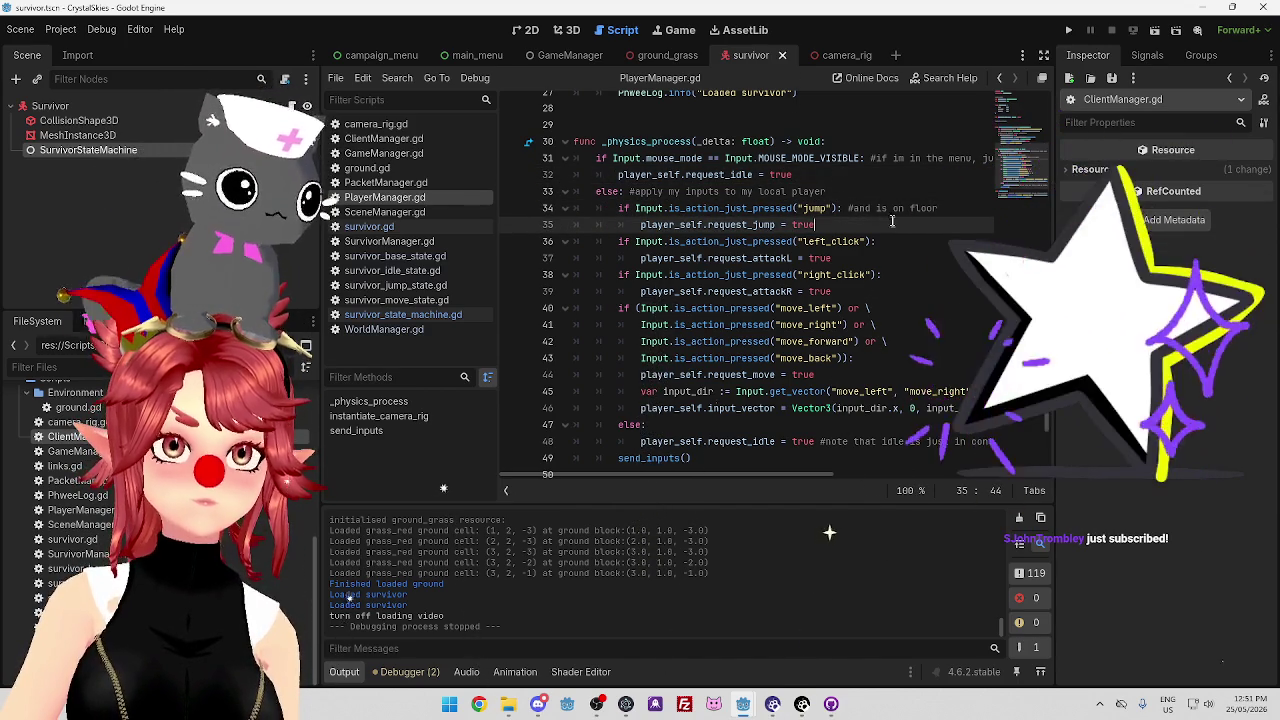
pyautogui.click(840, 191)
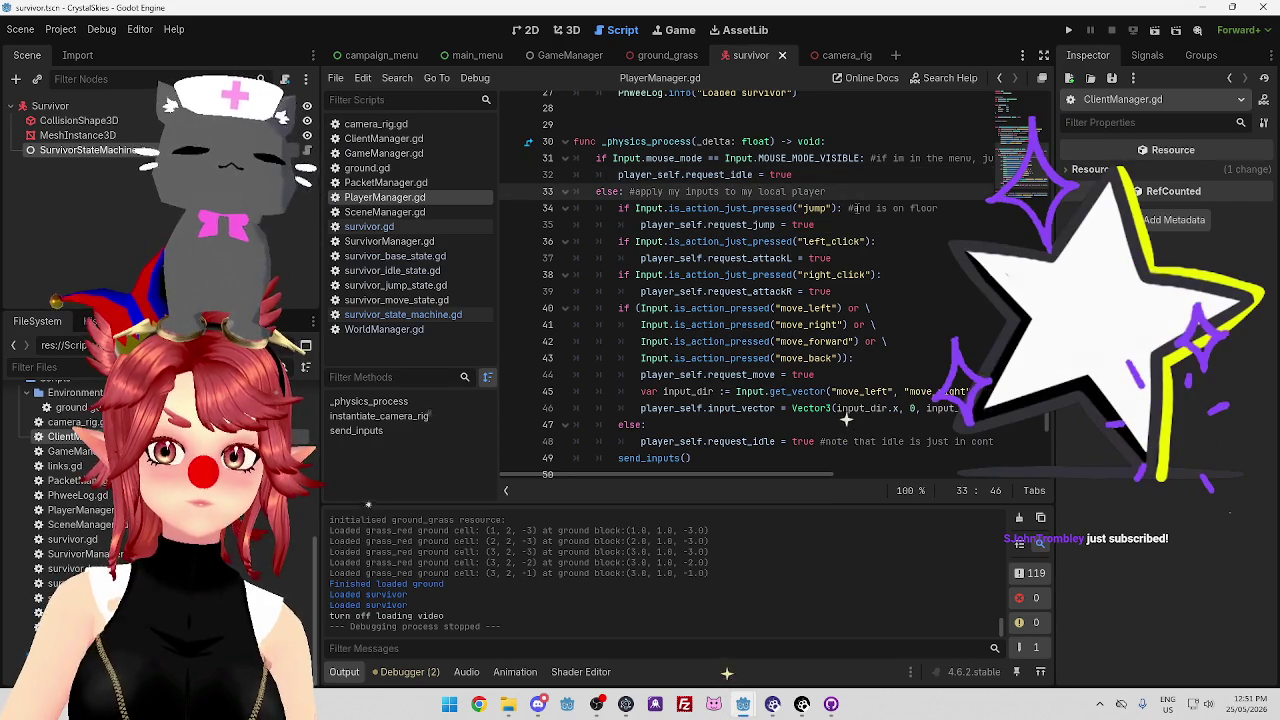
pyautogui.press('Up')
pyautogui.press('Up')
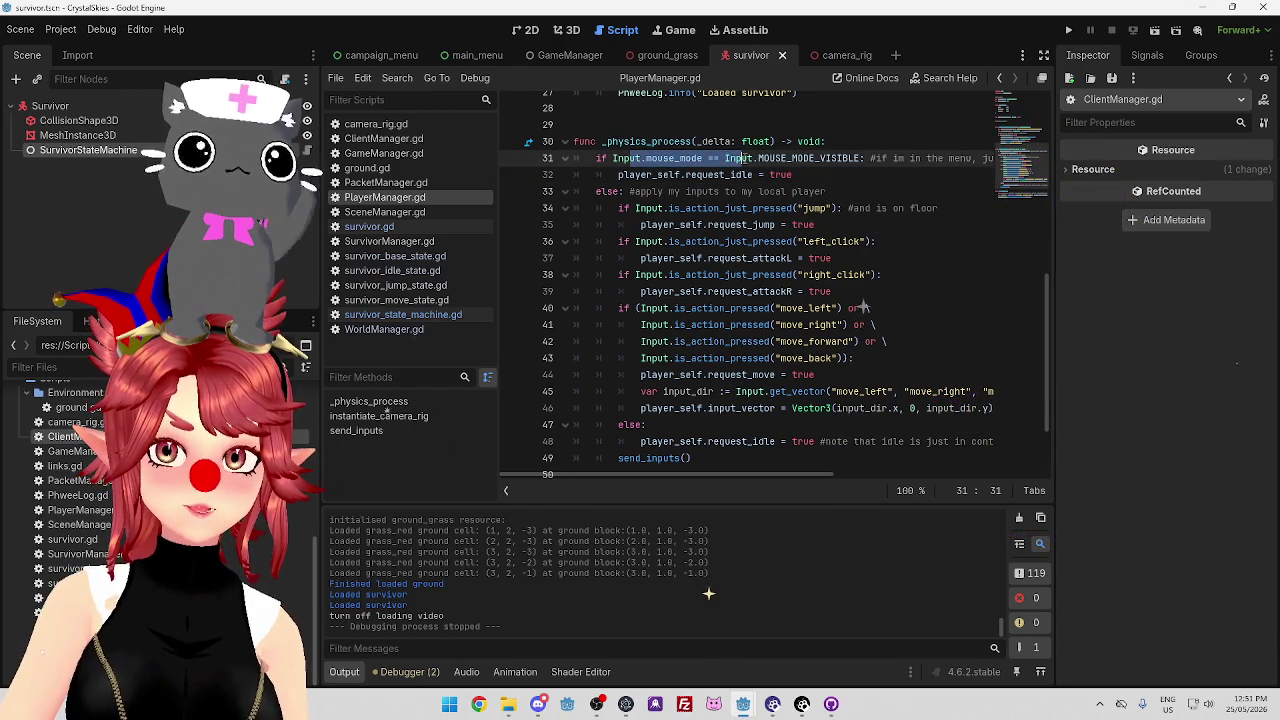
pyautogui.moveTo(633, 175); pyautogui.dragTo(765, 175)
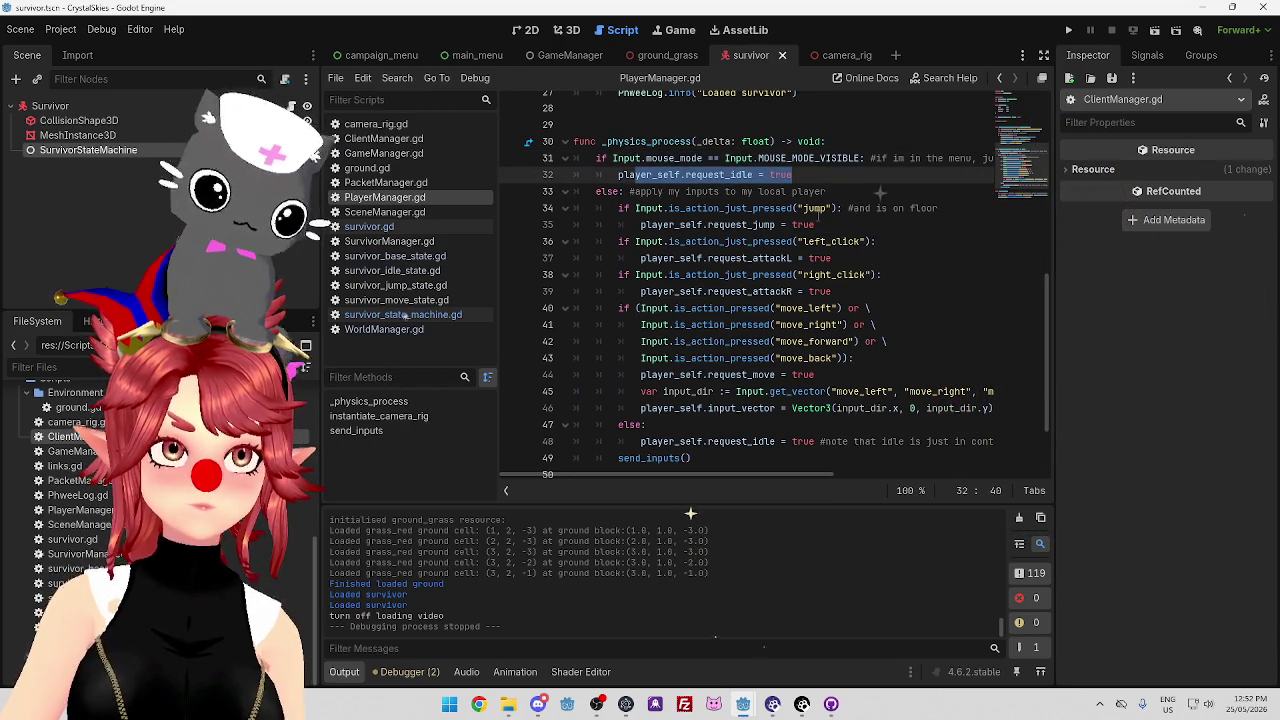
pyautogui.click(843, 208)
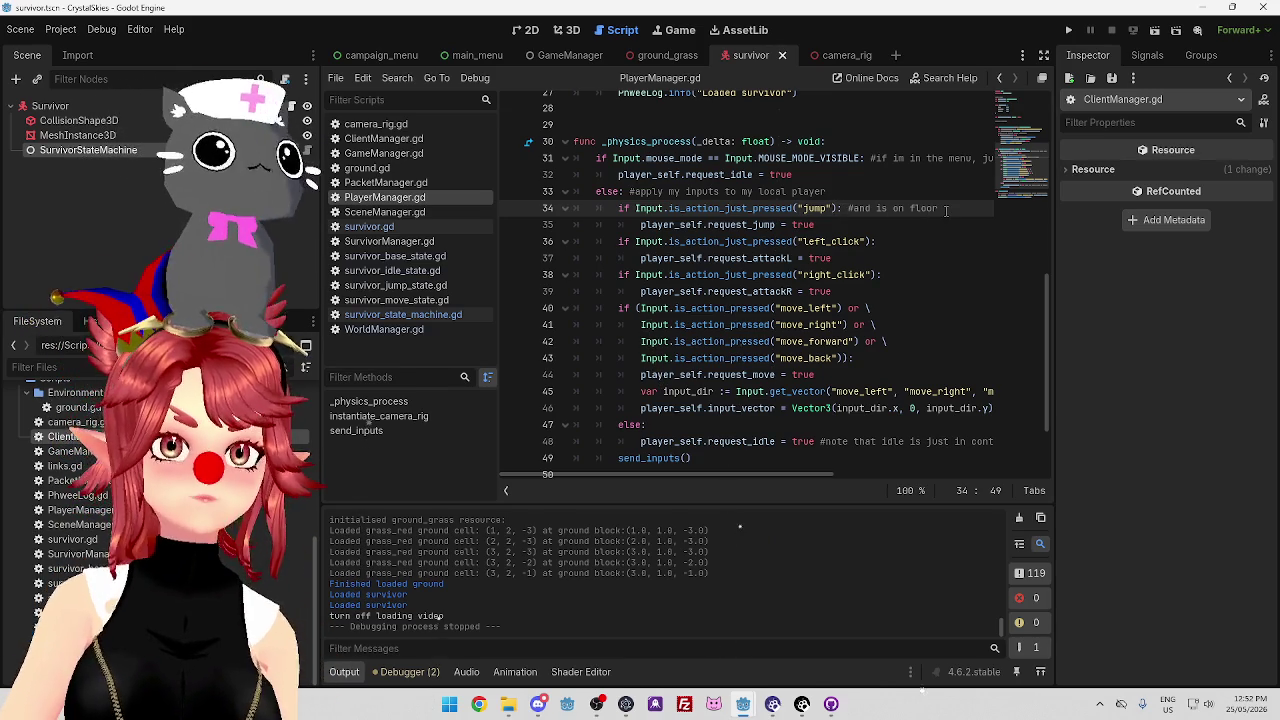
pyautogui.moveTo(946, 210); pyautogui.dragTo(850, 208)
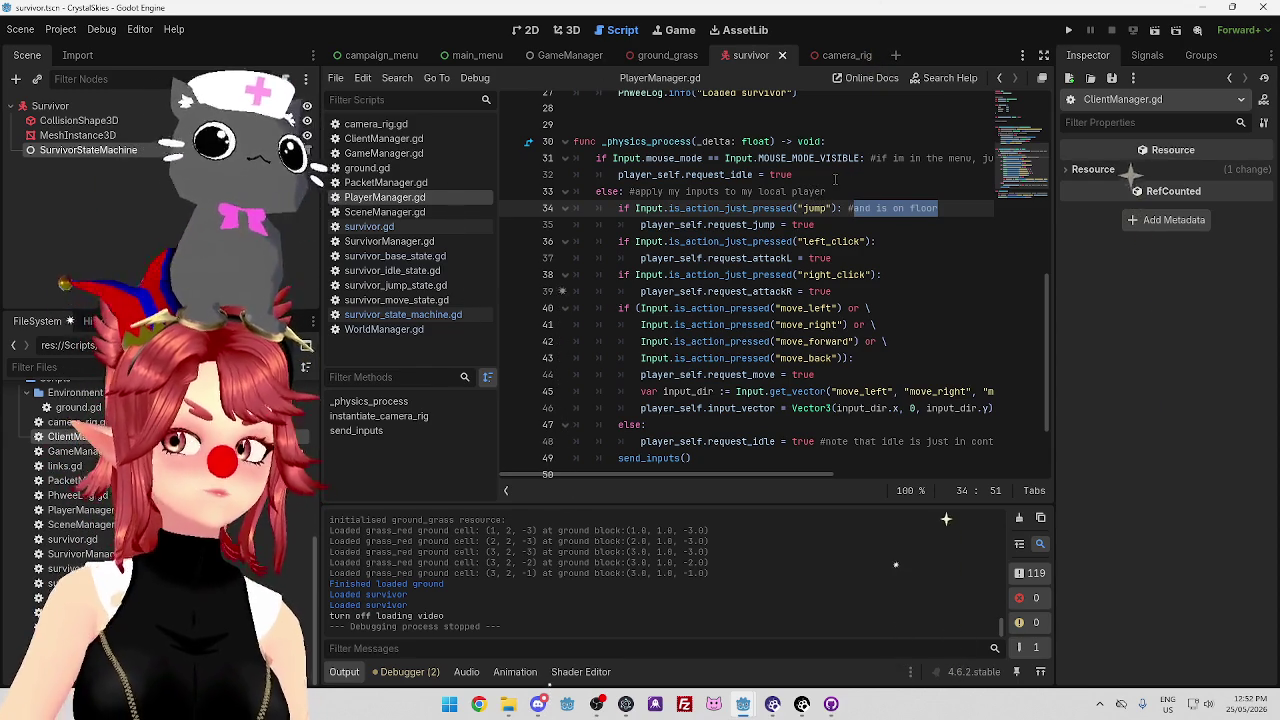
pyautogui.moveTo(810, 158)
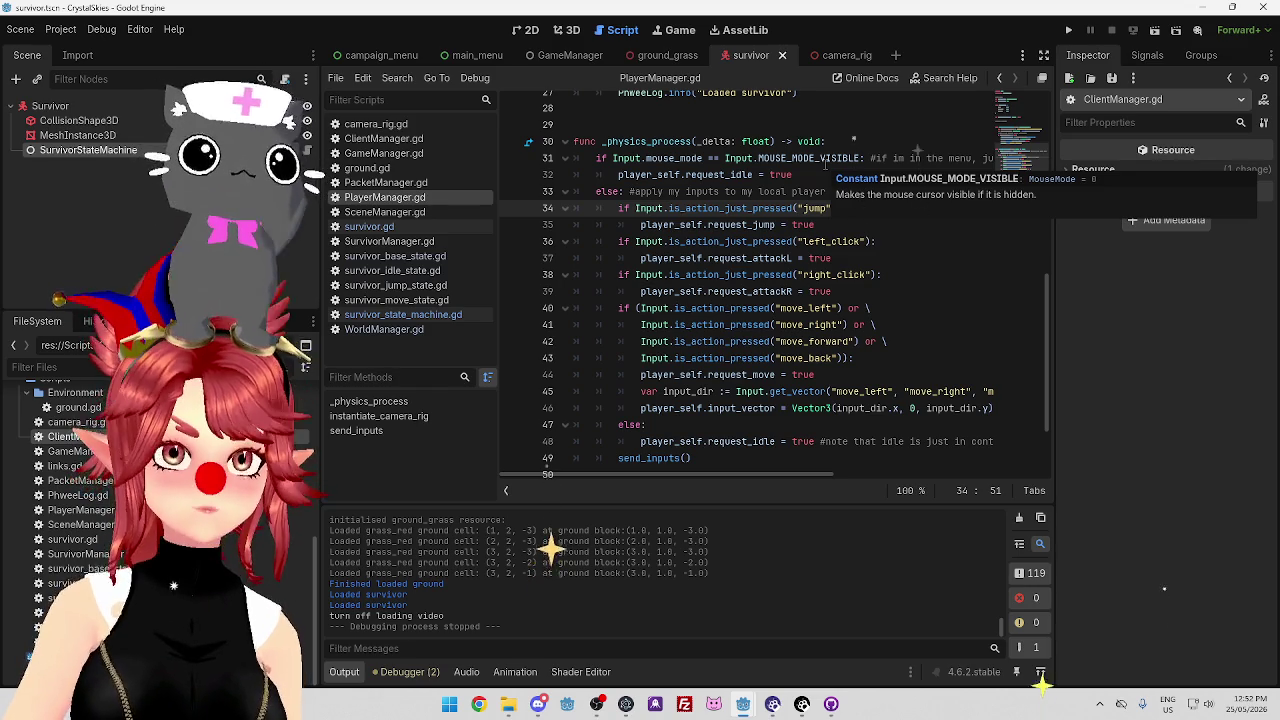
pyautogui.click(825, 210)
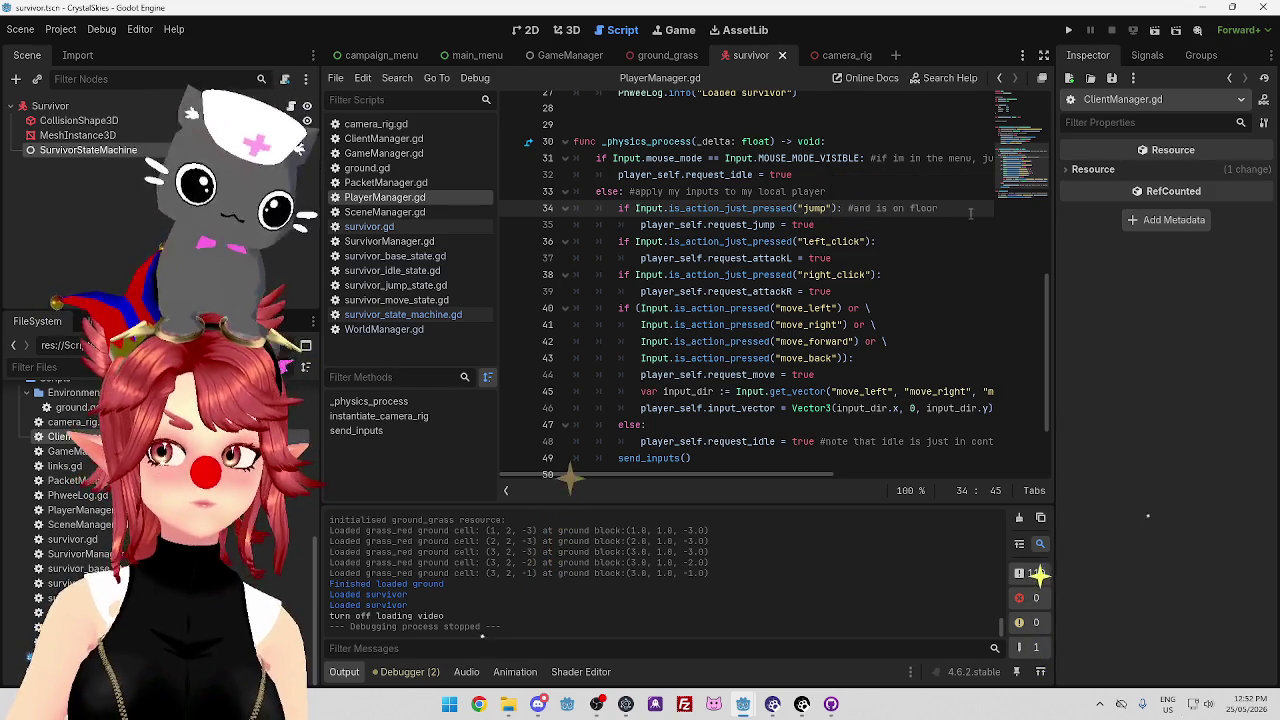
pyautogui.click(970, 213)
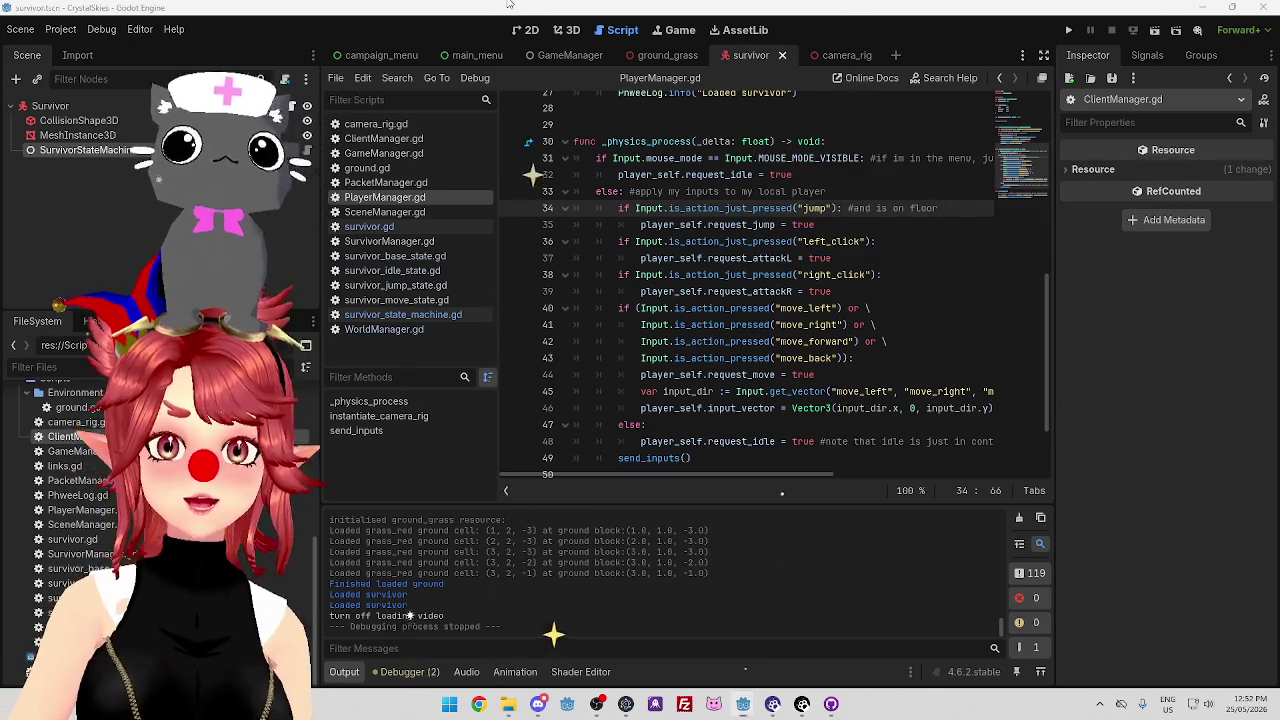
pyautogui.hotkey('alt', 'Tab')
pyautogui.click(982, 118)
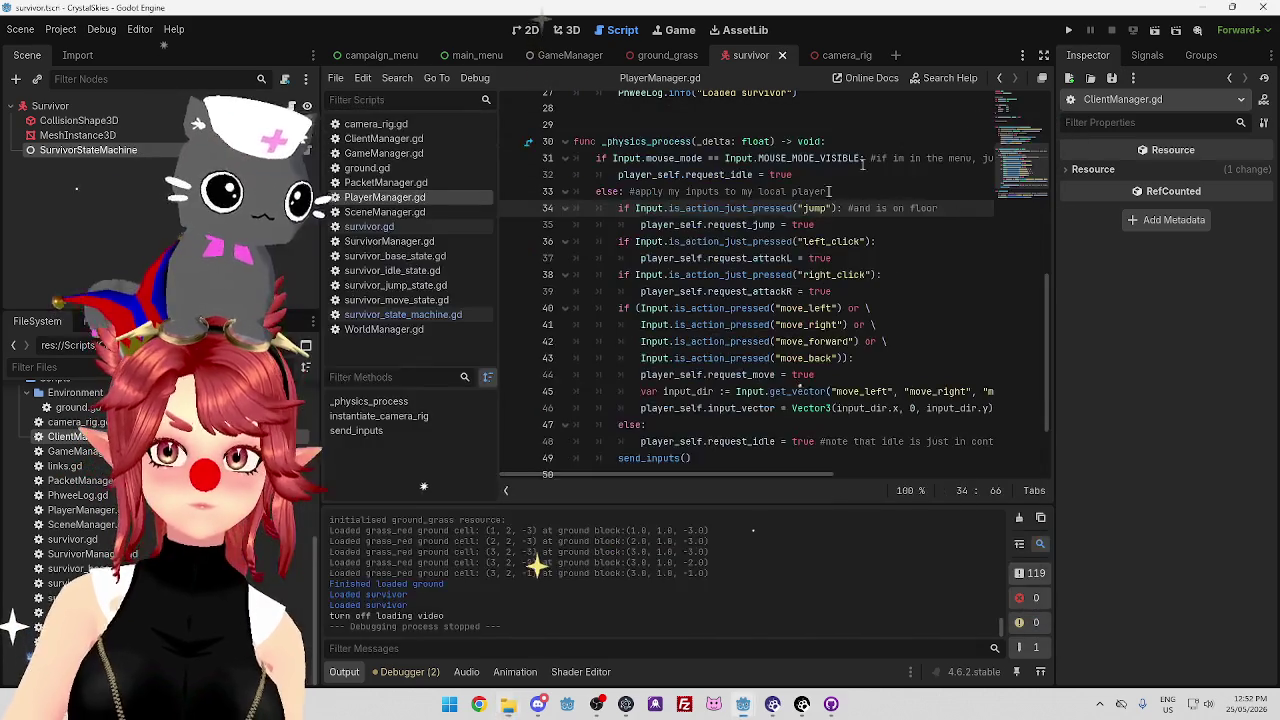
# Browse M2 Assets (F:) > Commissioned Assets > MistySkye > Phwee_v2 cleaned and open Phwee_0.83 booba.blend
pyautogui.click(509, 705)
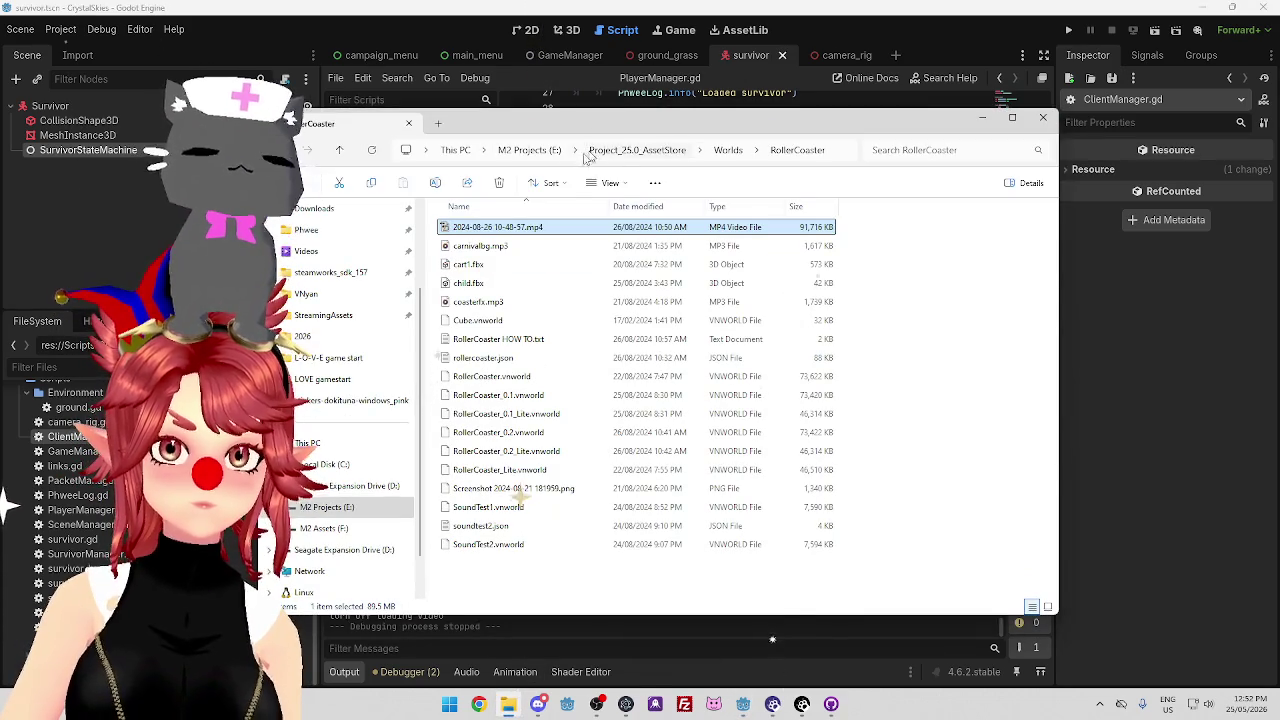
pyautogui.click(530, 150)
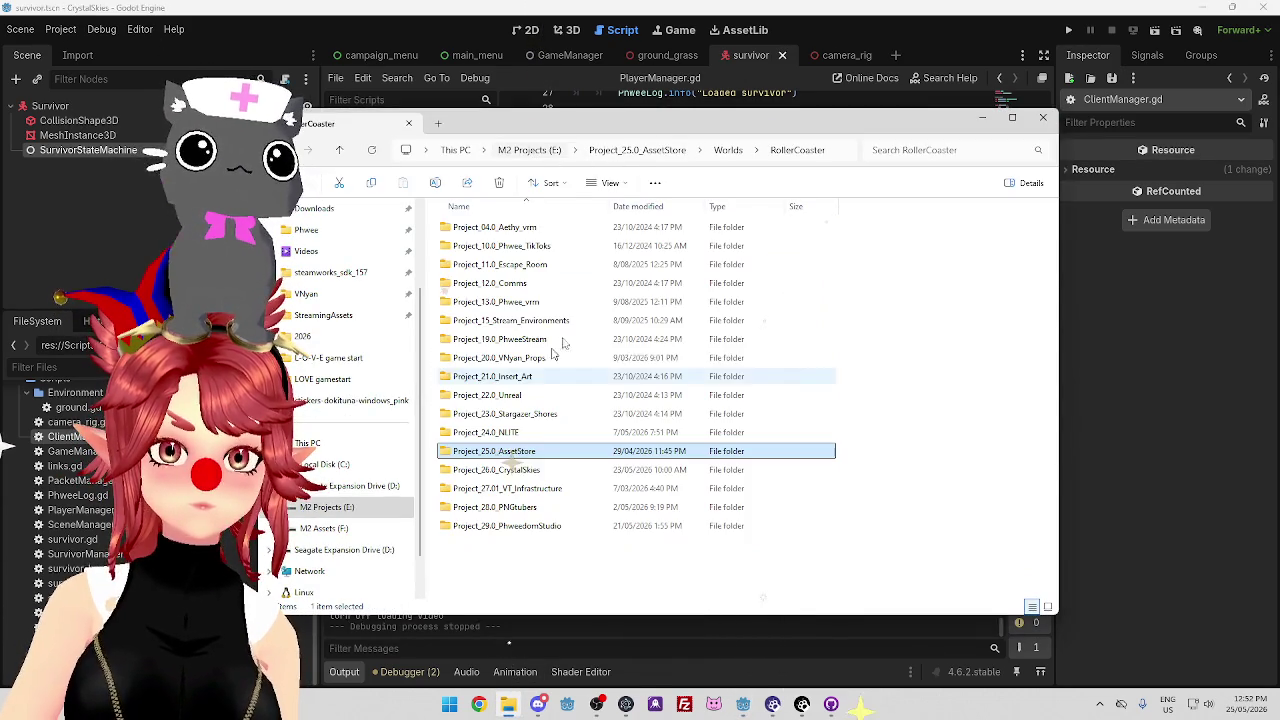
pyautogui.click(455, 150)
pyautogui.doubleClick(563, 281)
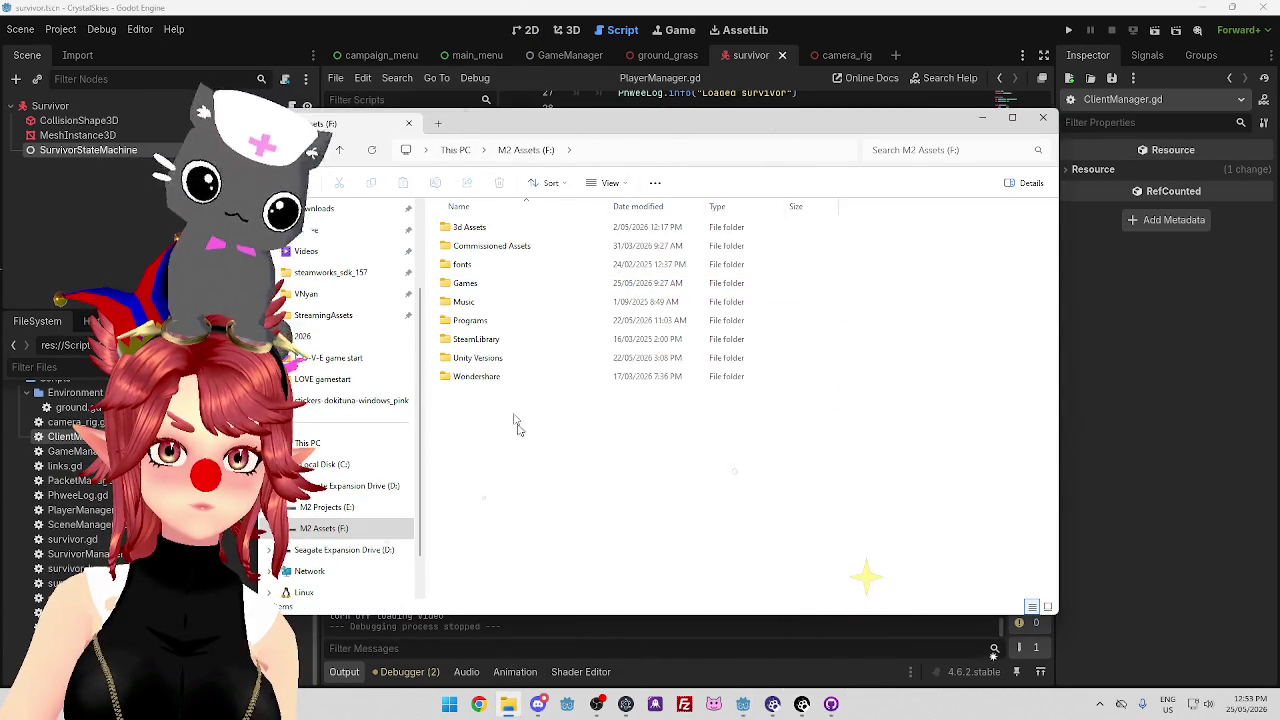
pyautogui.doubleClick(495, 246)
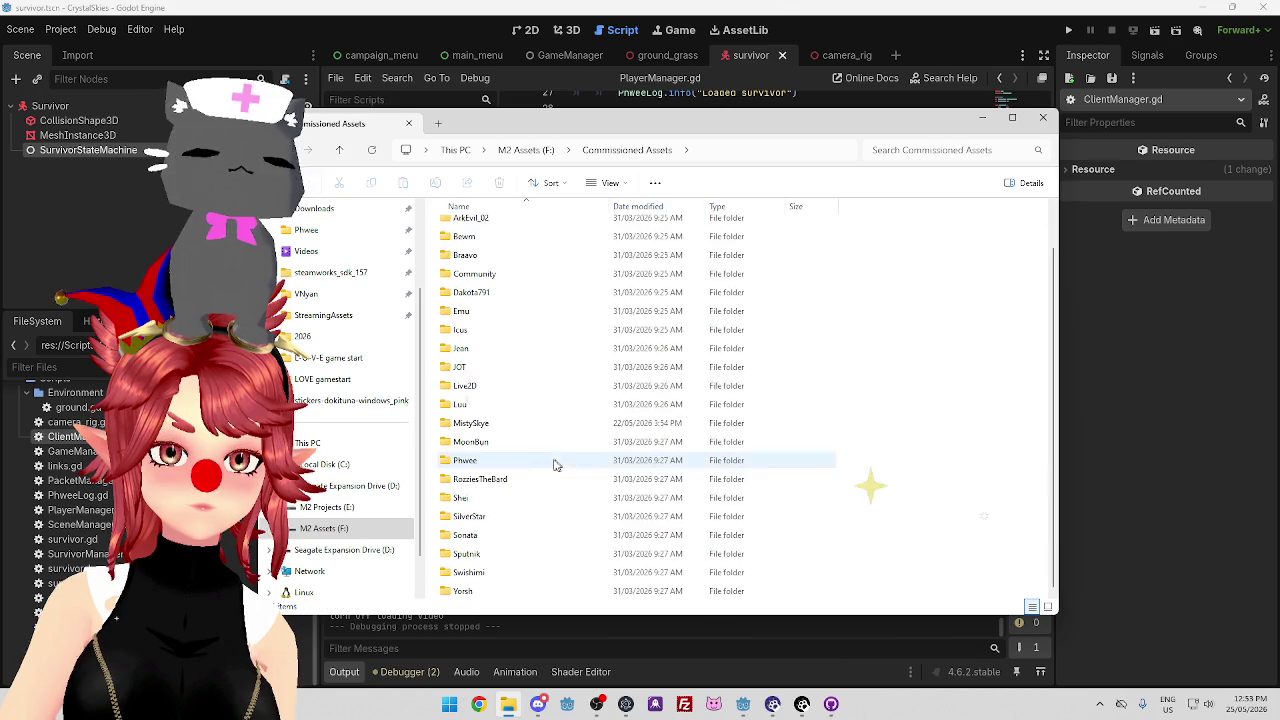
pyautogui.doubleClick(470, 423)
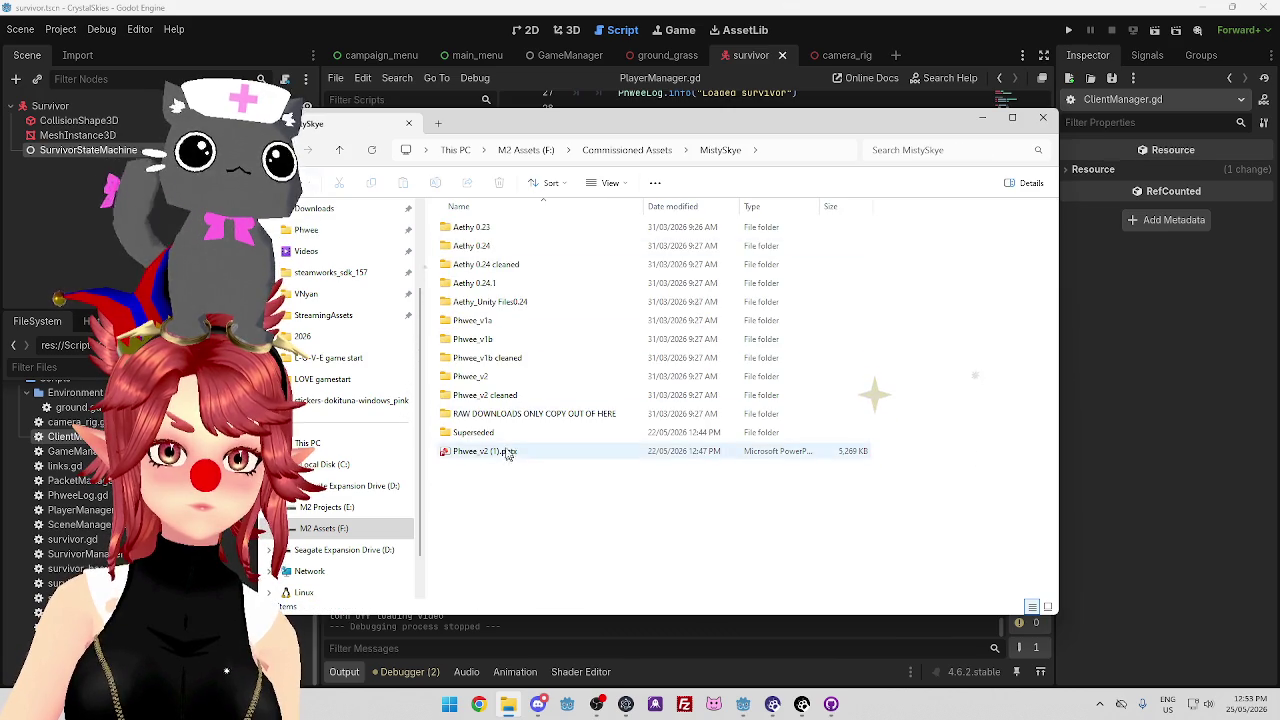
pyautogui.doubleClick(500, 396)
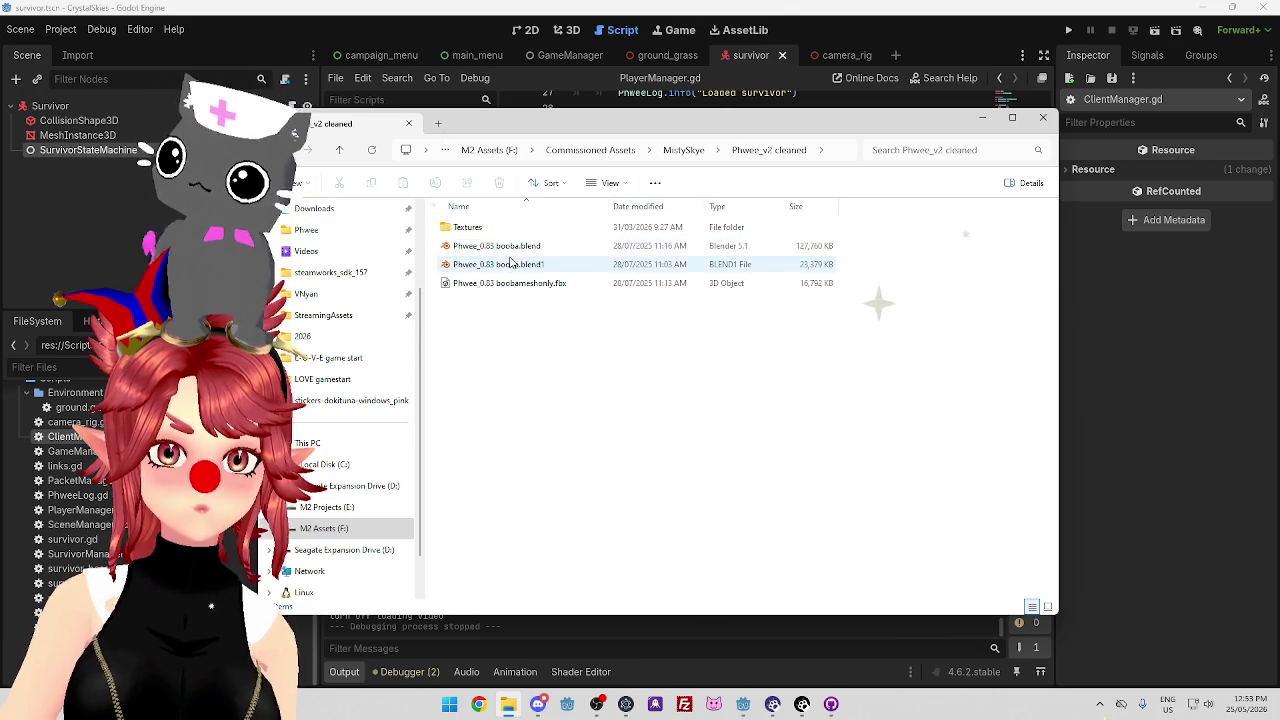
pyautogui.doubleClick(511, 247)
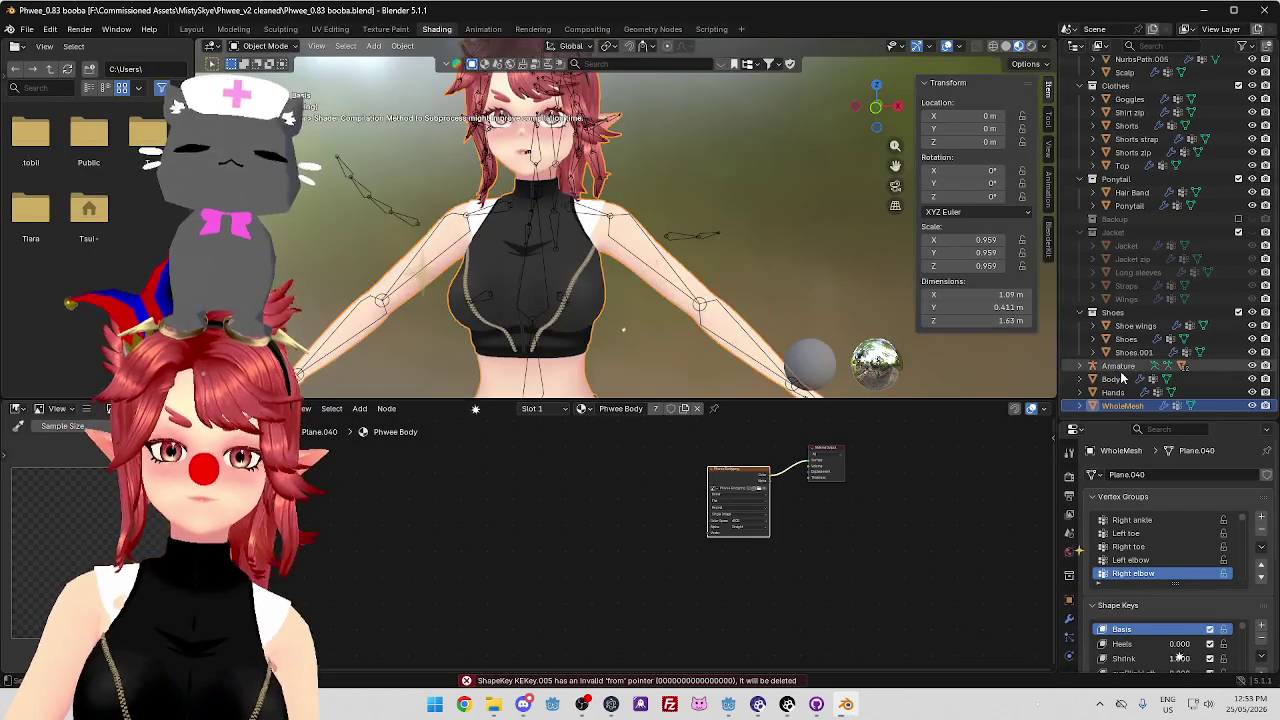
# Review the loaded scene's Head, Hair, Clothes, Ponytail and Jacket collections
pyautogui.scroll(5, 1155, 268)
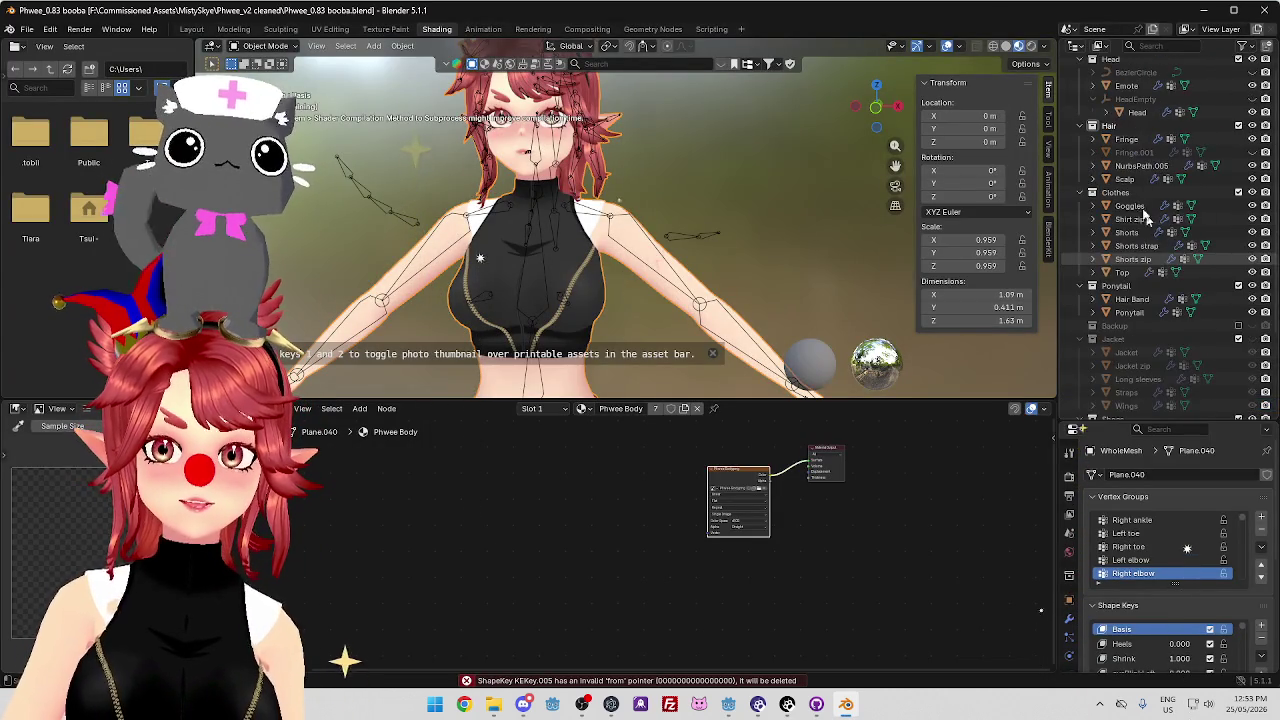
# Select the Head object, frame it with numpad period, and orbit and zoom toward the face
pyautogui.click(1137, 130)
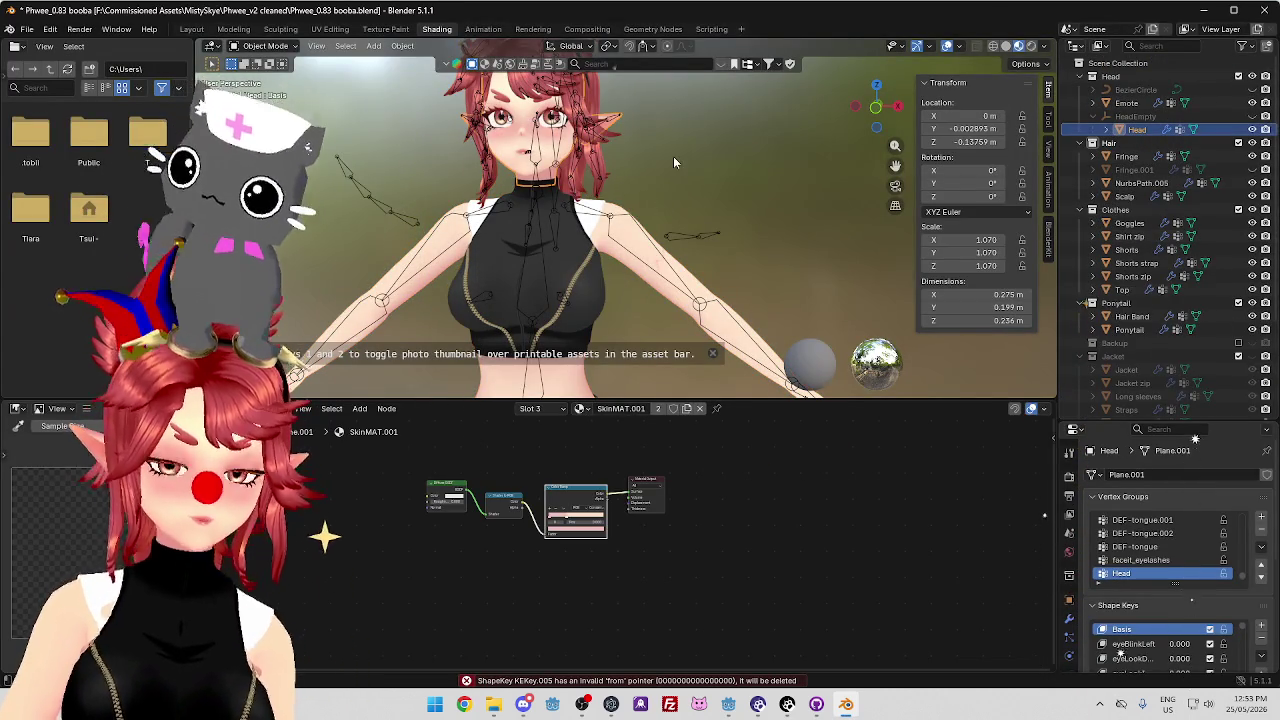
pyautogui.press('KP_Decimal')
pyautogui.scroll(2, 680, 277)
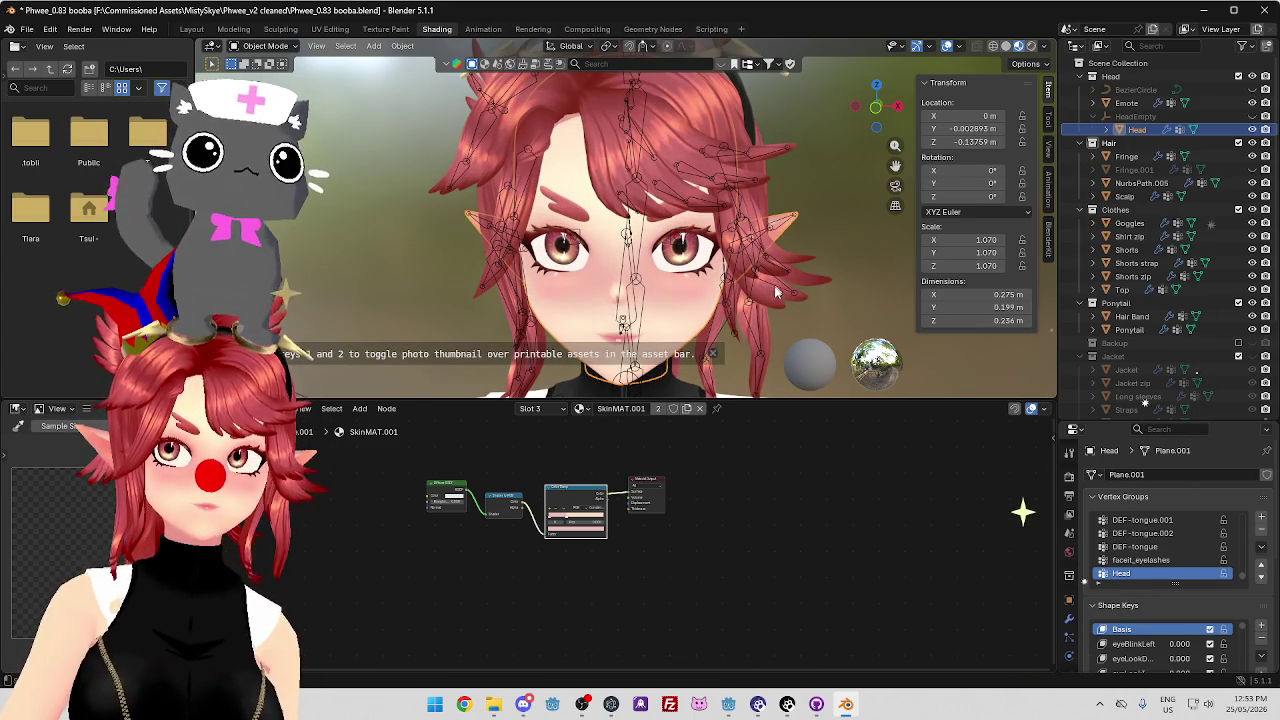
pyautogui.moveTo(791, 271)
pyautogui.mouseDown()
pyautogui.moveTo(594, 269)
pyautogui.moveTo(655, 258)
pyautogui.mouseUp()
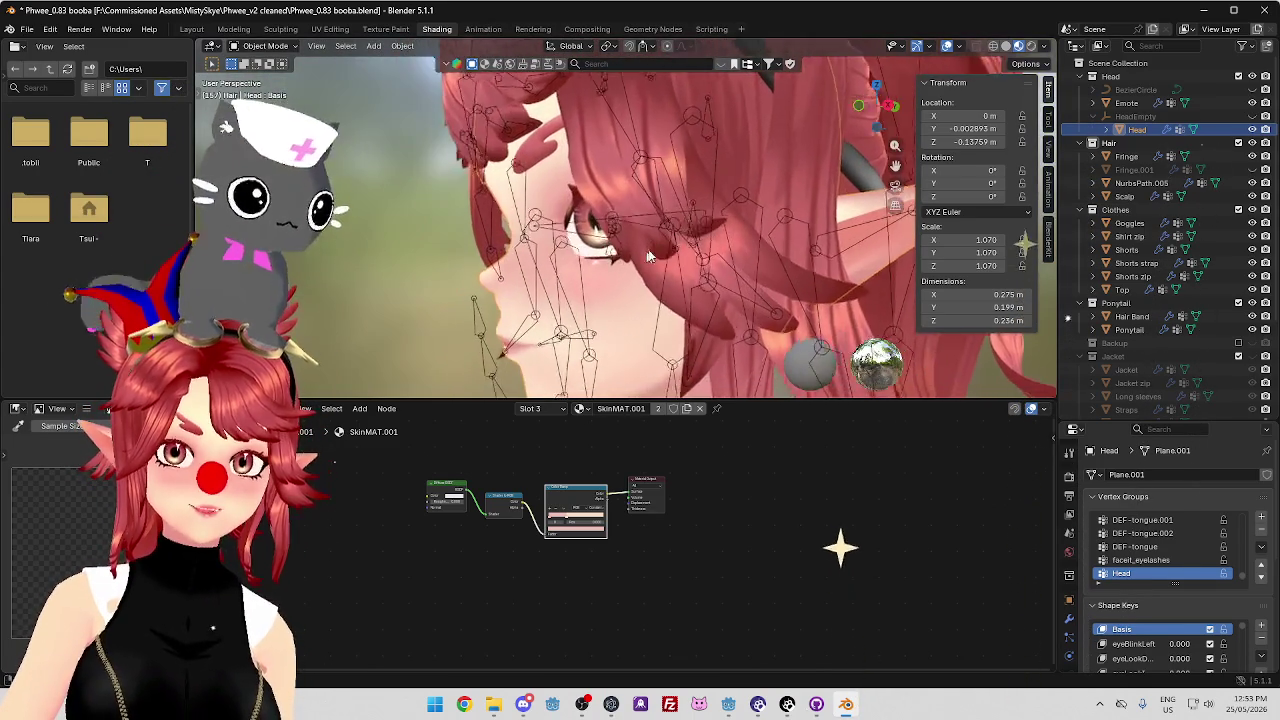
pyautogui.scroll(3, 655, 258)
pyautogui.scroll(2, 670, 262)
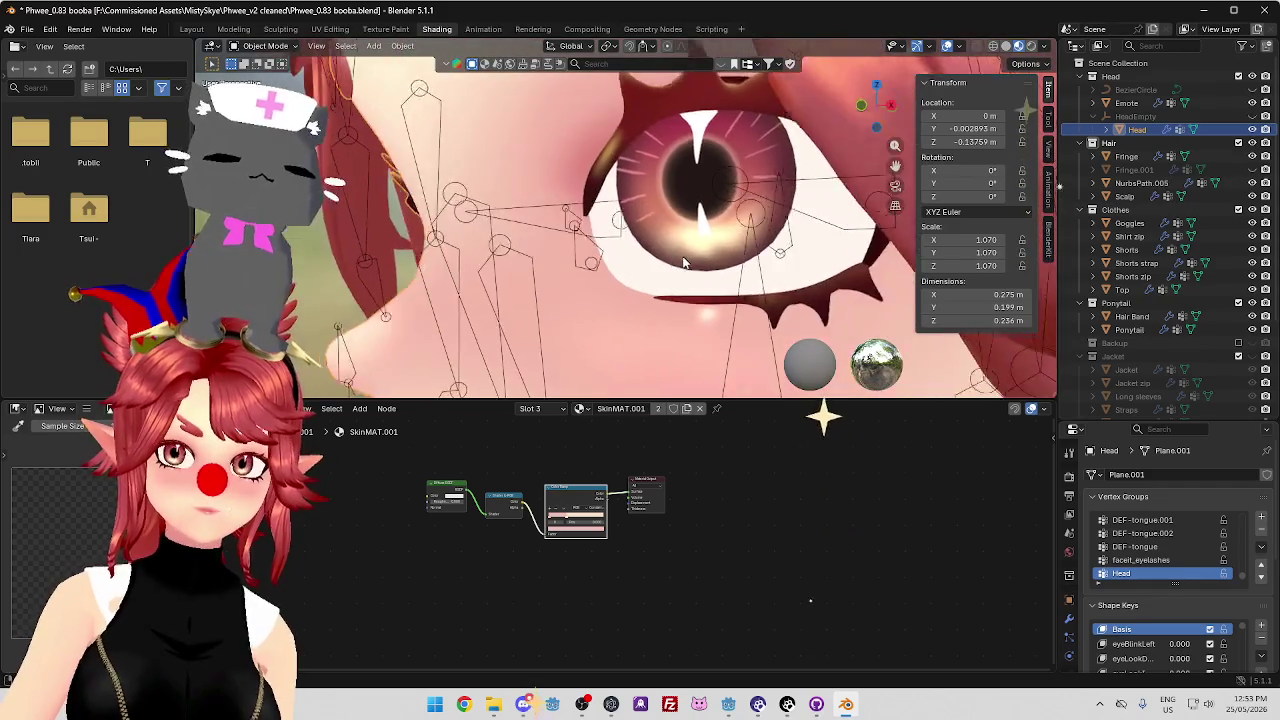
pyautogui.scroll(2, 690, 268)
pyautogui.scroll(2, 697, 271)
pyautogui.scroll(2, 692, 278)
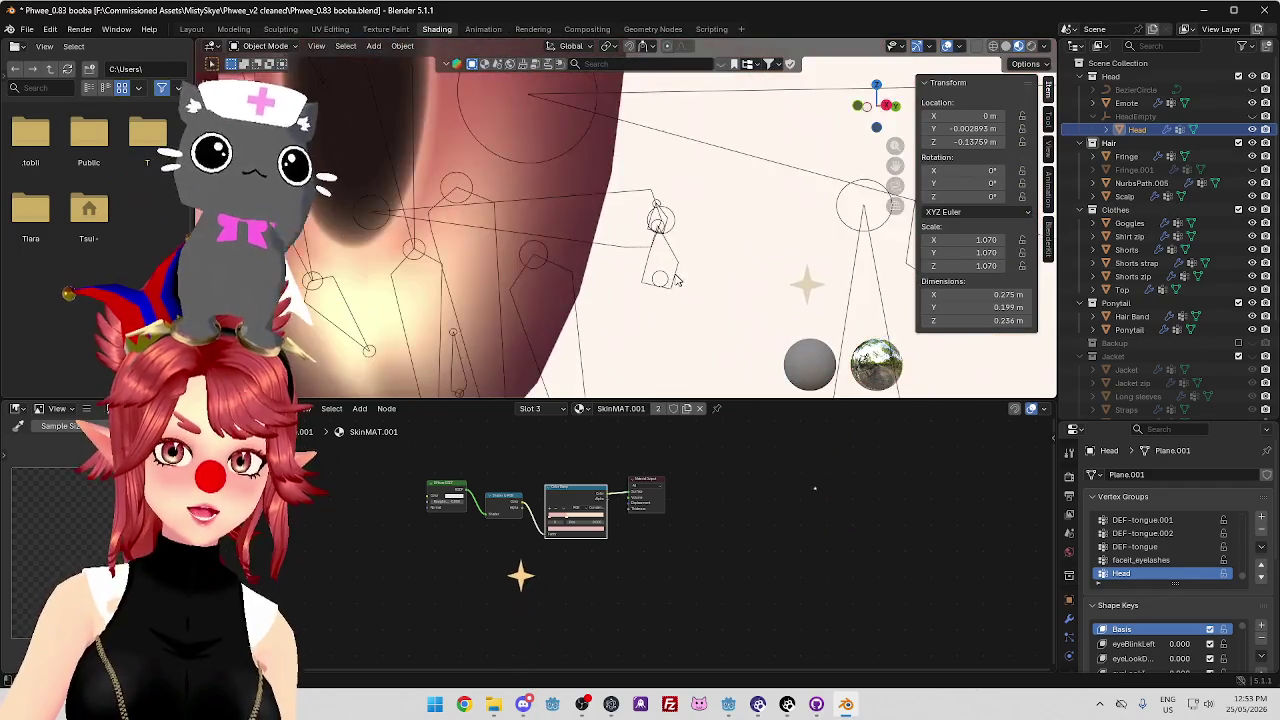
pyautogui.scroll(2, 686, 288)
pyautogui.scroll(1, 680, 299)
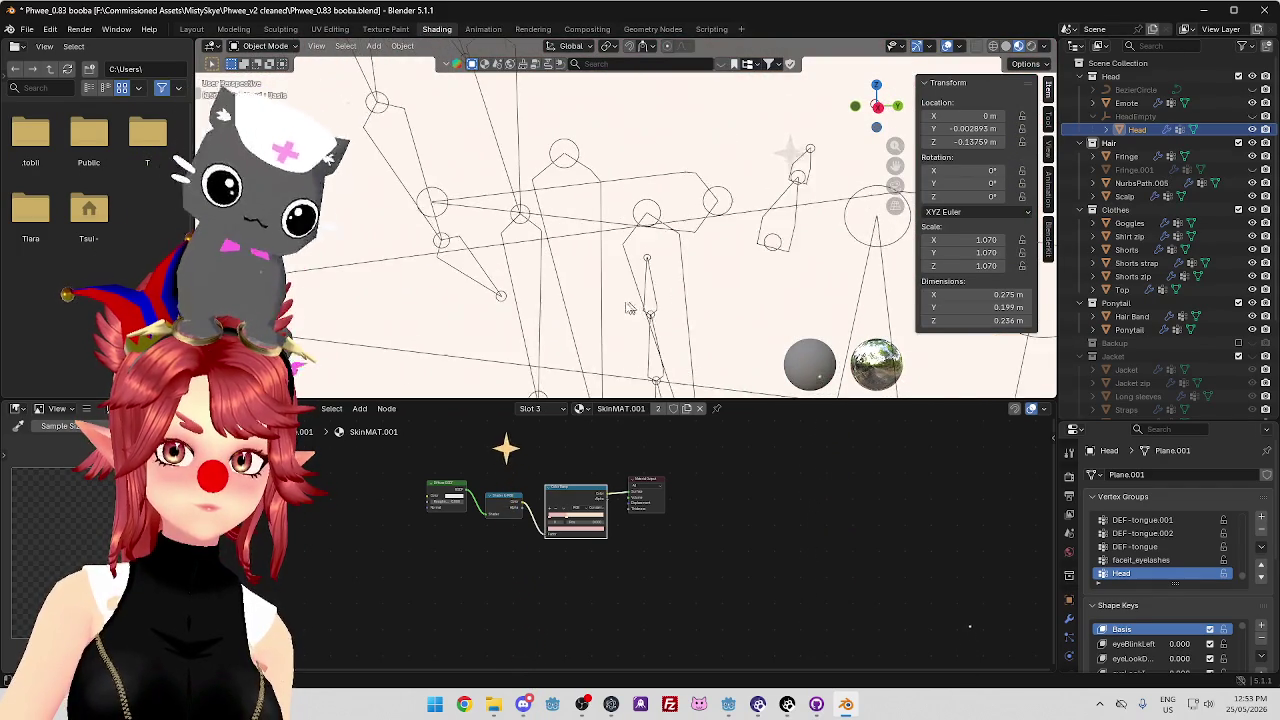
# Zoom in close on the eyes and switch the viewport to wireframe display
pyautogui.rightClick(614, 314)
pyautogui.scroll(3, 740, 258)
pyautogui.scroll(3, 740, 280)
pyautogui.scroll(2, 740, 292)
pyautogui.scroll(2, 449, 257)
pyautogui.scroll(2, 451, 277)
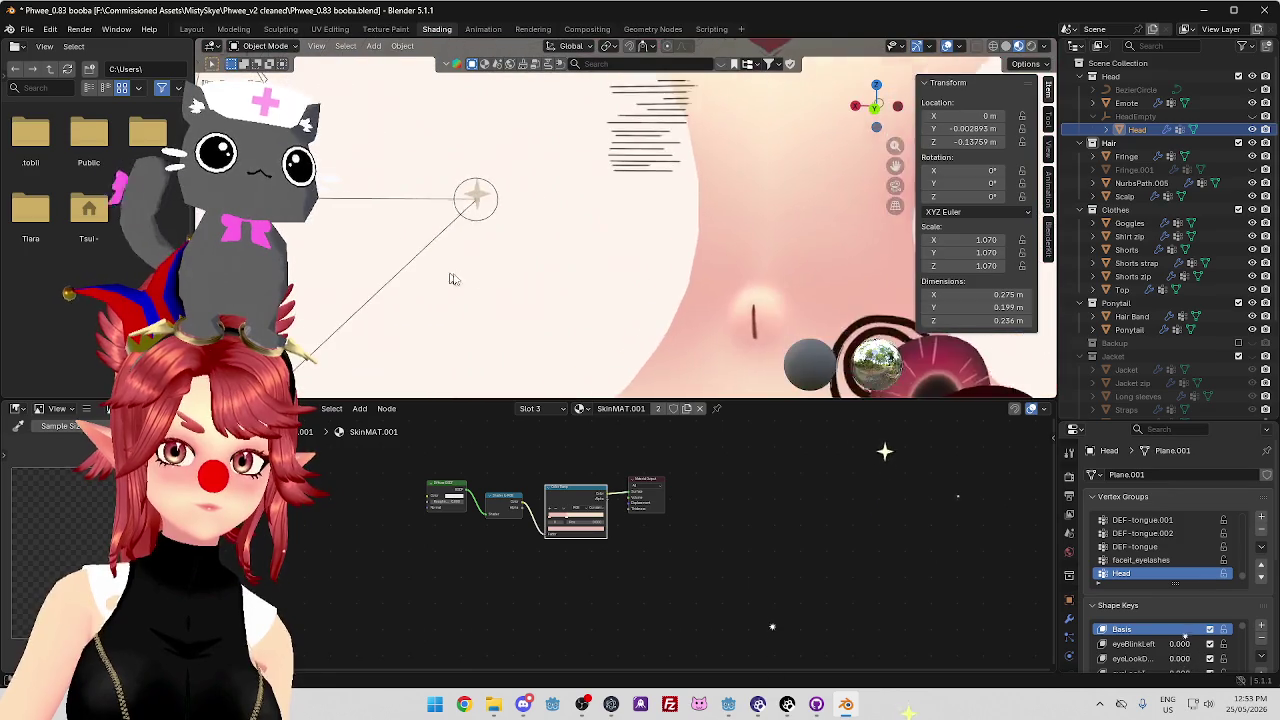
pyautogui.scroll(2, 546, 263)
pyautogui.scroll(2, 519, 285)
pyautogui.scroll(-2, 519, 285)
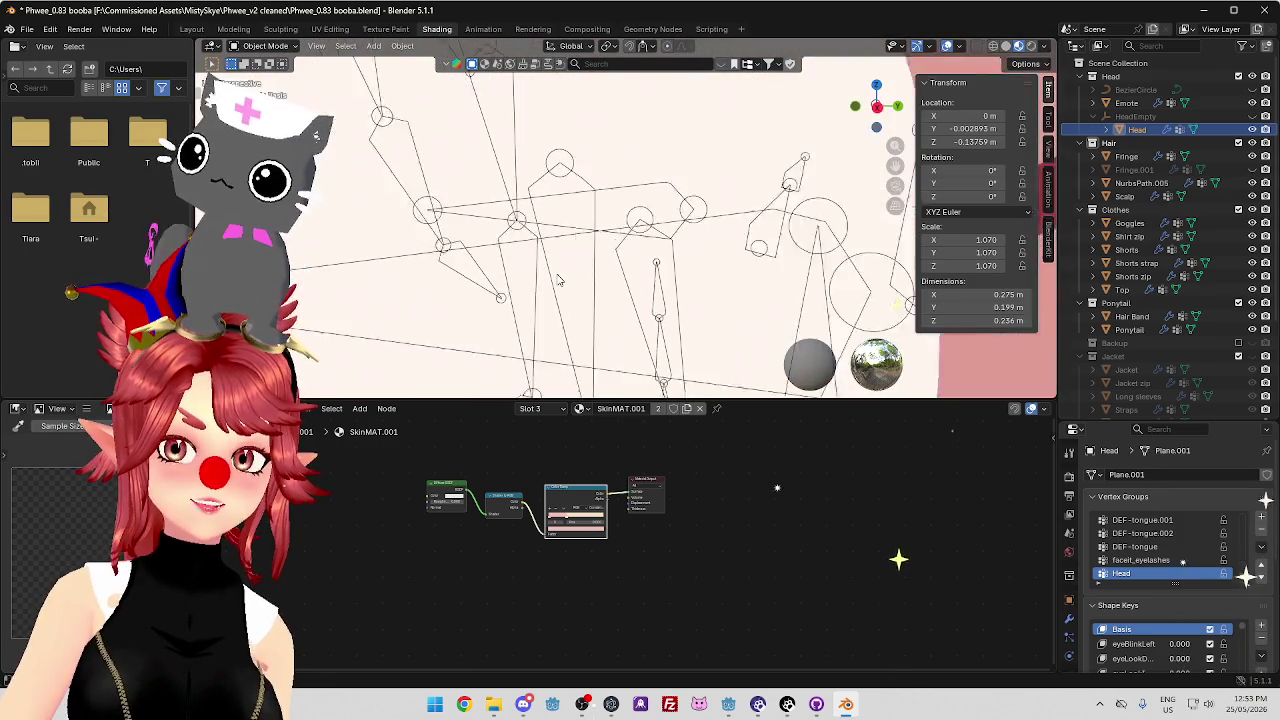
pyautogui.scroll(-2, 619, 279)
pyautogui.scroll(-2, 648, 286)
pyautogui.scroll(-3, 648, 286)
pyautogui.scroll(2, 826, 140)
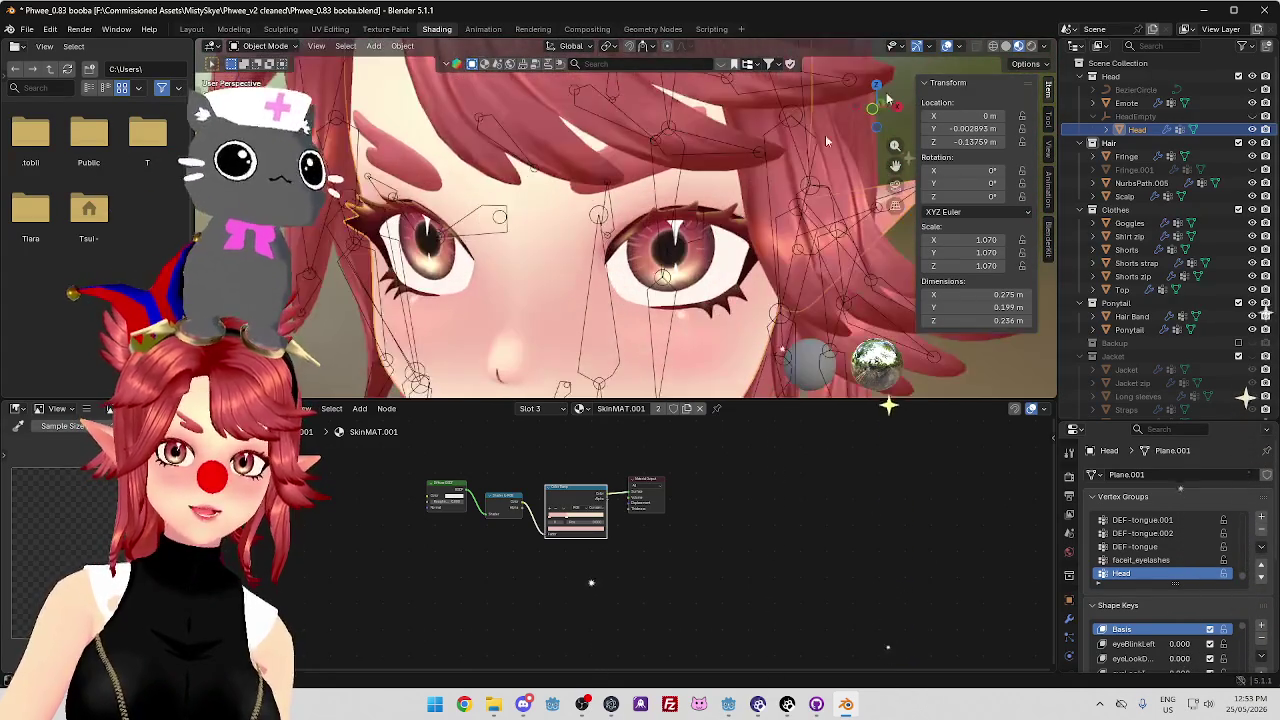
pyautogui.click(993, 46)
# Return to solid shading using MatCap lighting with the rainbow normal MatCap
pyautogui.click(1006, 46)
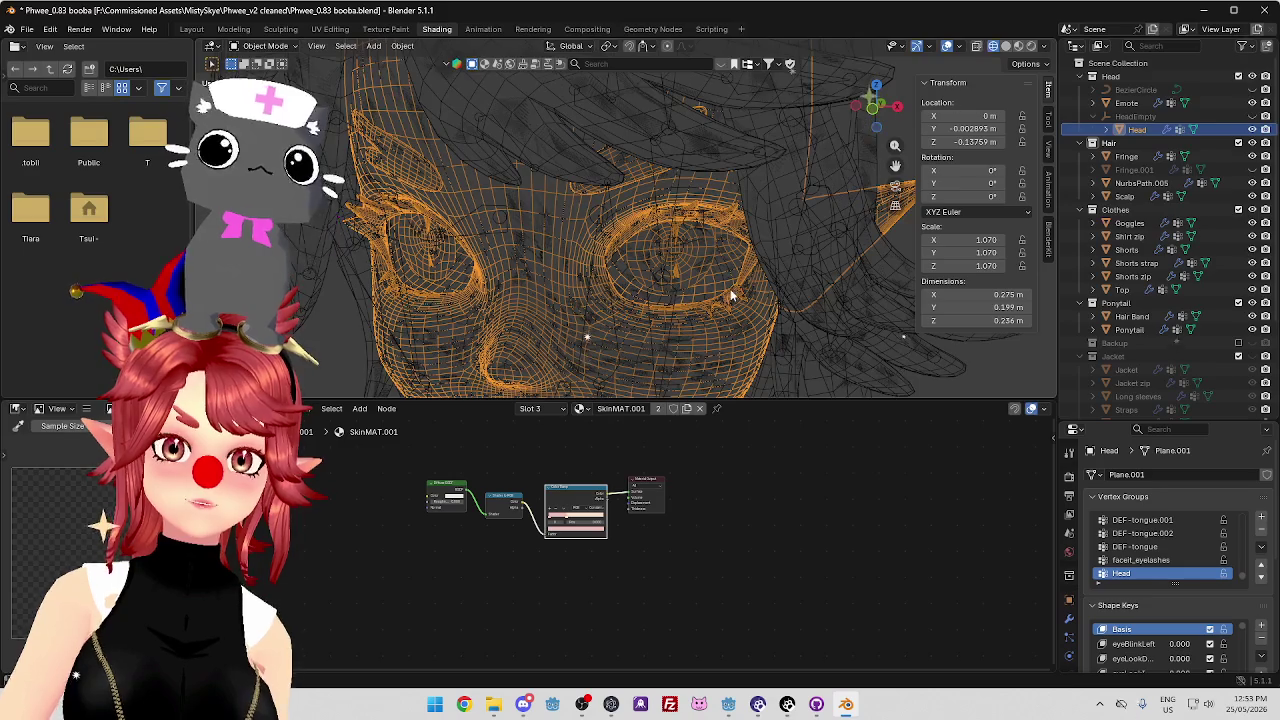
pyautogui.scroll(5, 722, 268)
pyautogui.scroll(2, 752, 280)
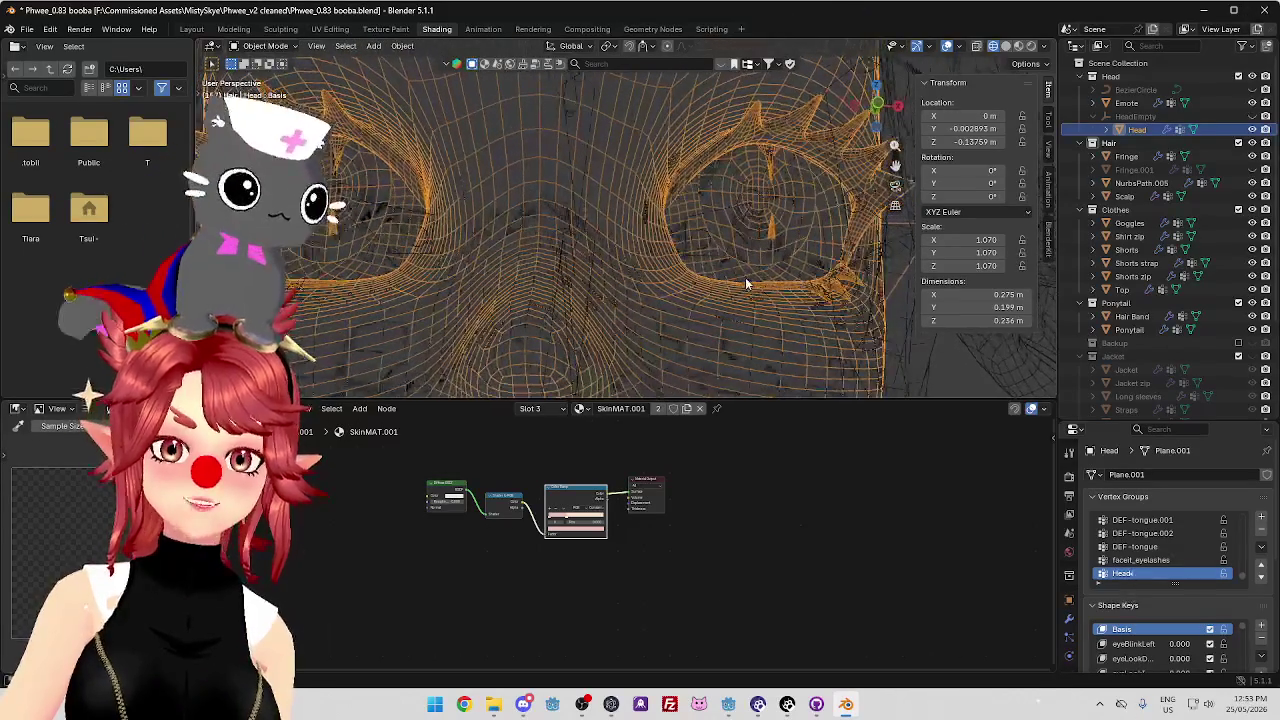
pyautogui.click(1005, 47)
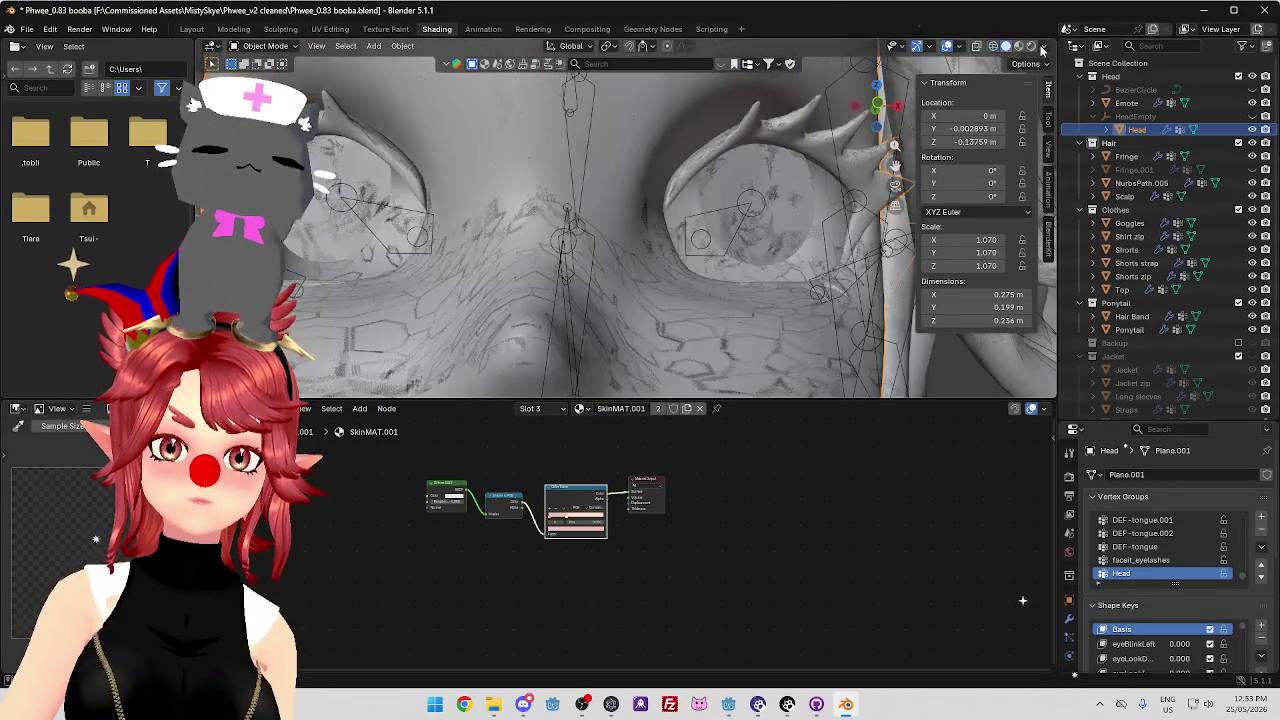
pyautogui.click(1045, 50)
pyautogui.click(1042, 112)
pyautogui.click(1040, 148)
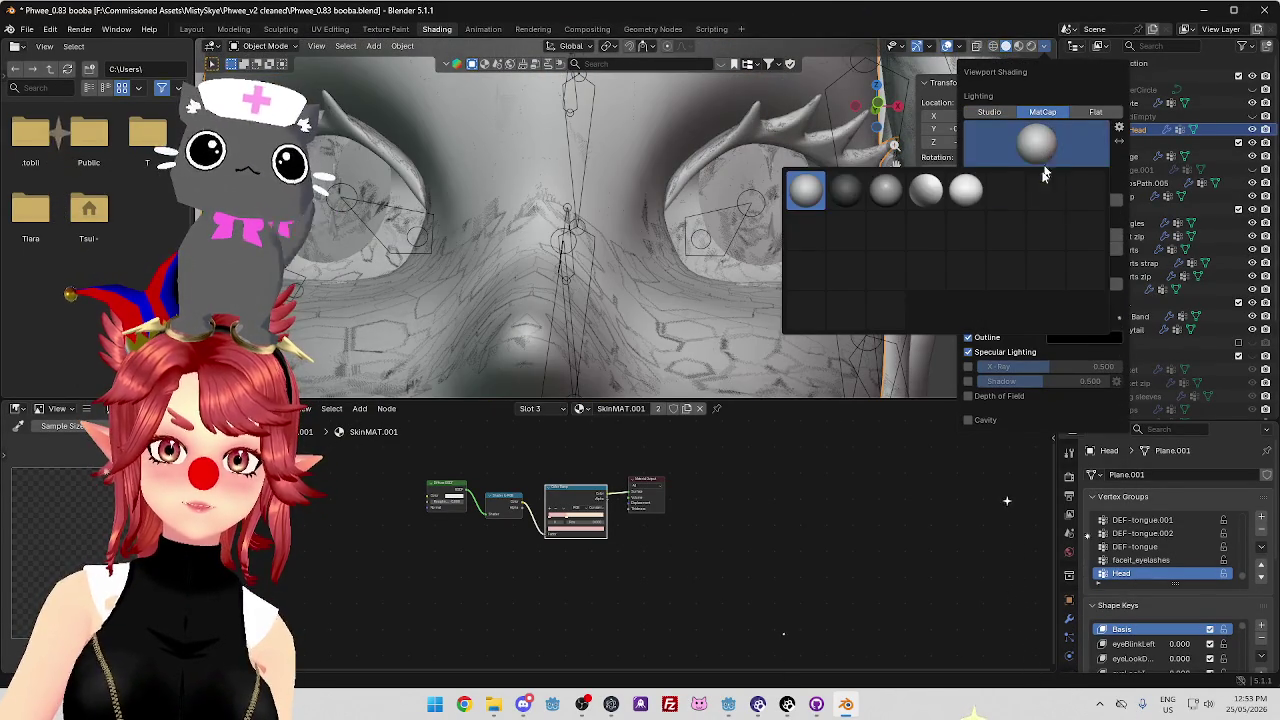
pyautogui.click(805, 231)
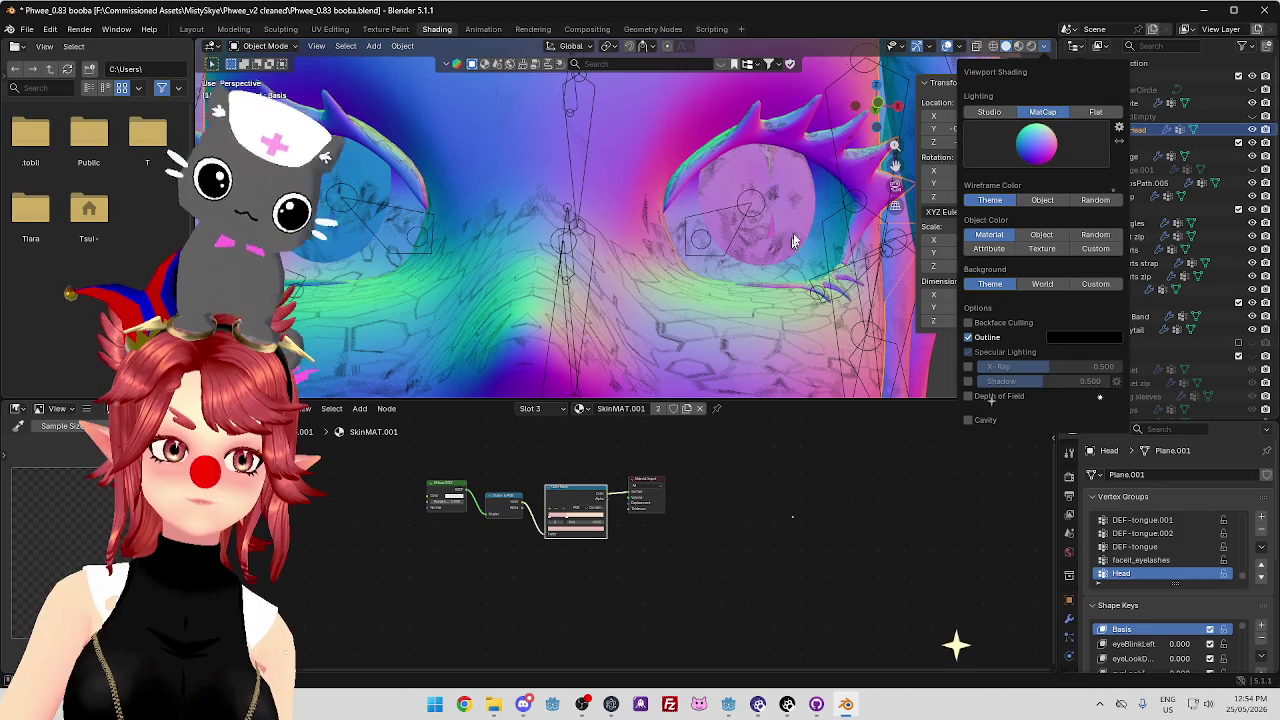
# Hide the WholeMesh object and orbit around the character's eye from several angles
pyautogui.moveTo(793, 241)
pyautogui.mouseDown()
pyautogui.moveTo(612, 246)
pyautogui.moveTo(471, 229)
pyautogui.moveTo(623, 229)
pyautogui.moveTo(576, 247)
pyautogui.moveTo(601, 257)
pyautogui.mouseUp()
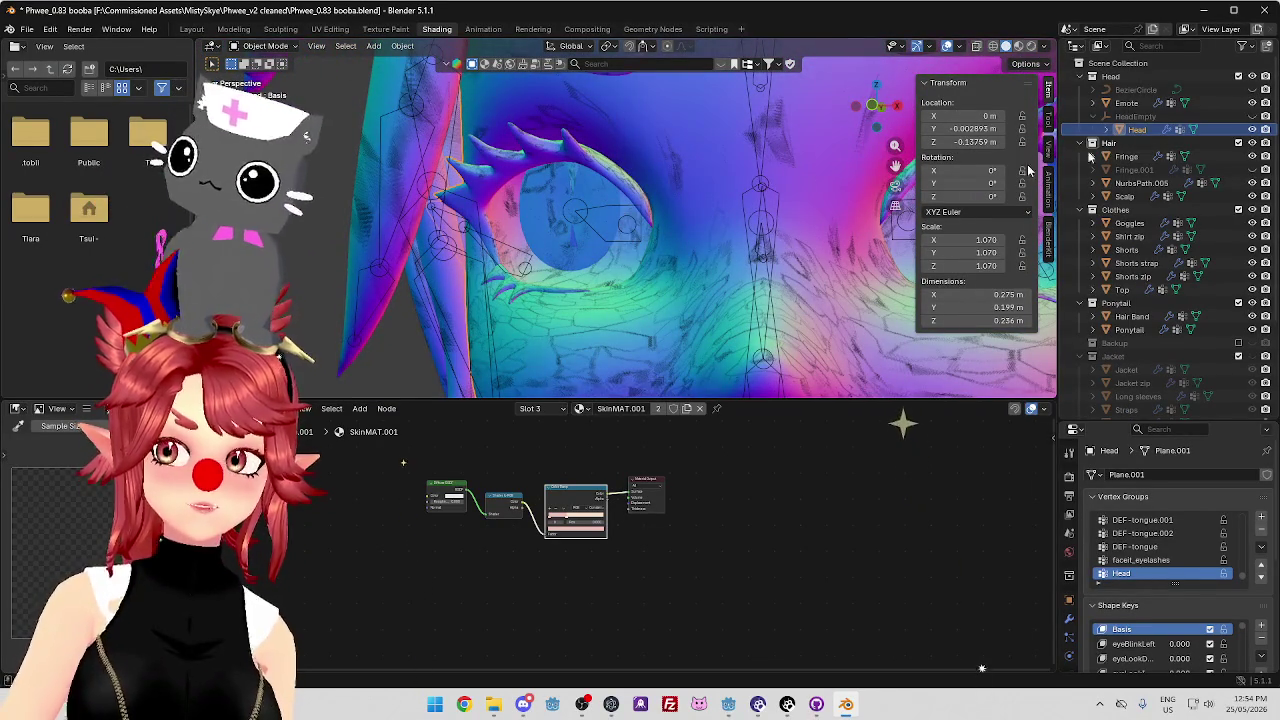
pyautogui.scroll(-5, 1190, 360)
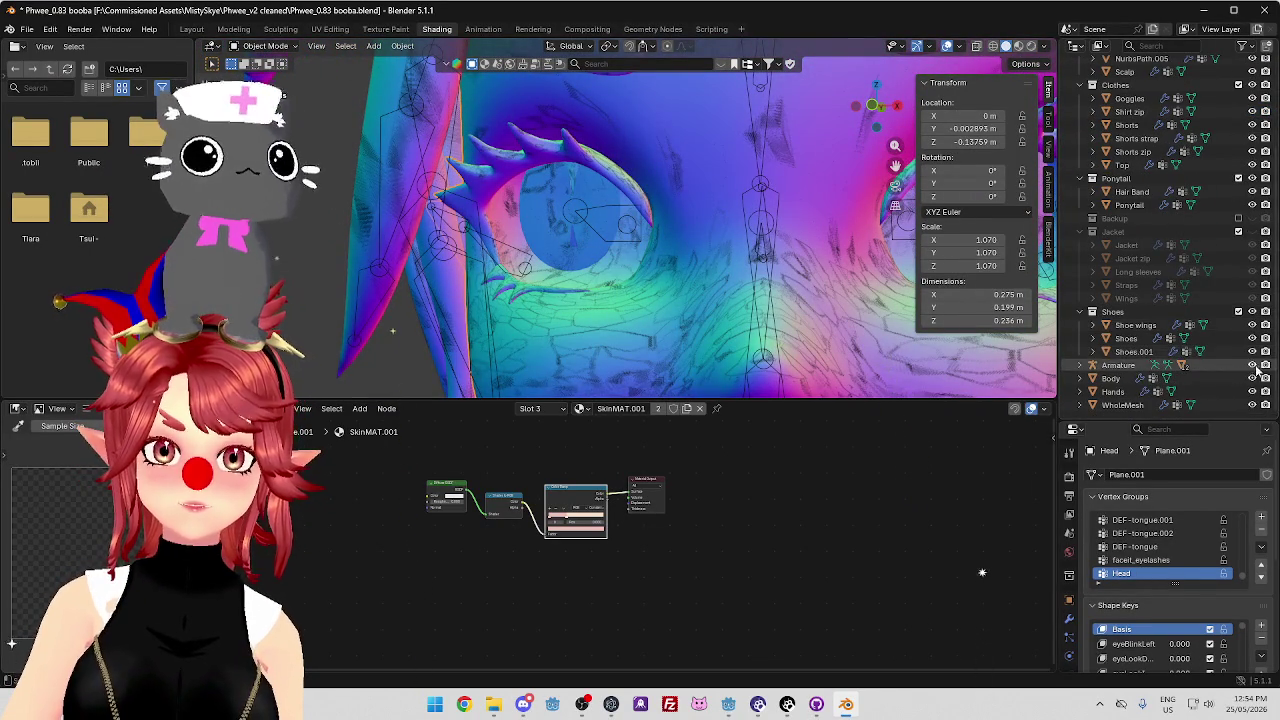
pyautogui.click(1251, 405)
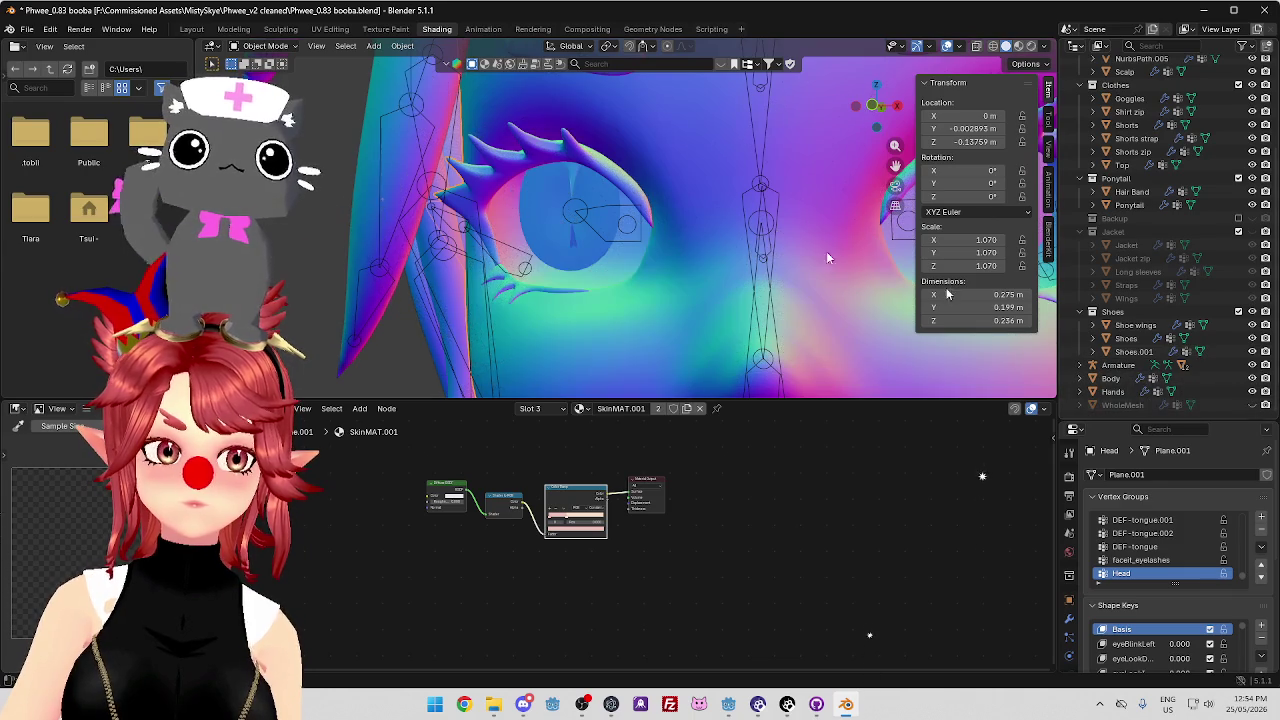
pyautogui.moveTo(702, 232)
pyautogui.mouseDown()
pyautogui.moveTo(702, 214)
pyautogui.moveTo(552, 246)
pyautogui.moveTo(589, 223)
pyautogui.moveTo(498, 221)
pyautogui.mouseUp()
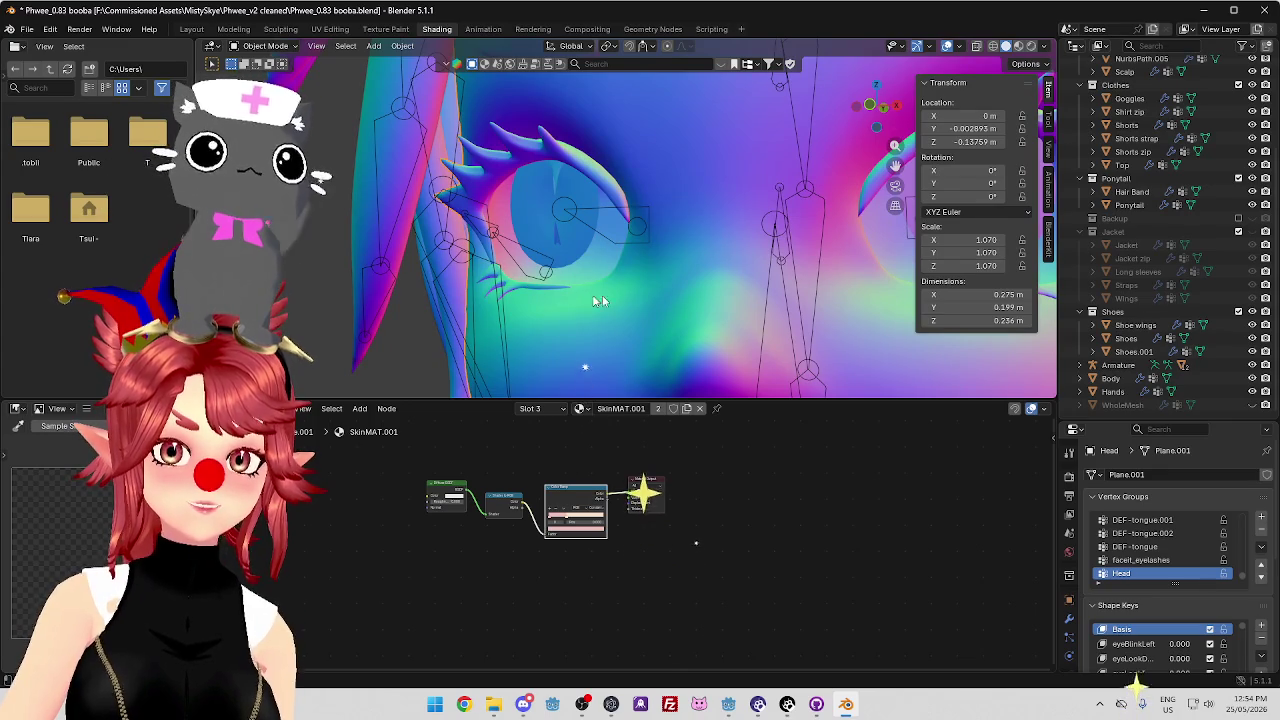
pyautogui.moveTo(437, 141); pyautogui.dragTo(505, 138)
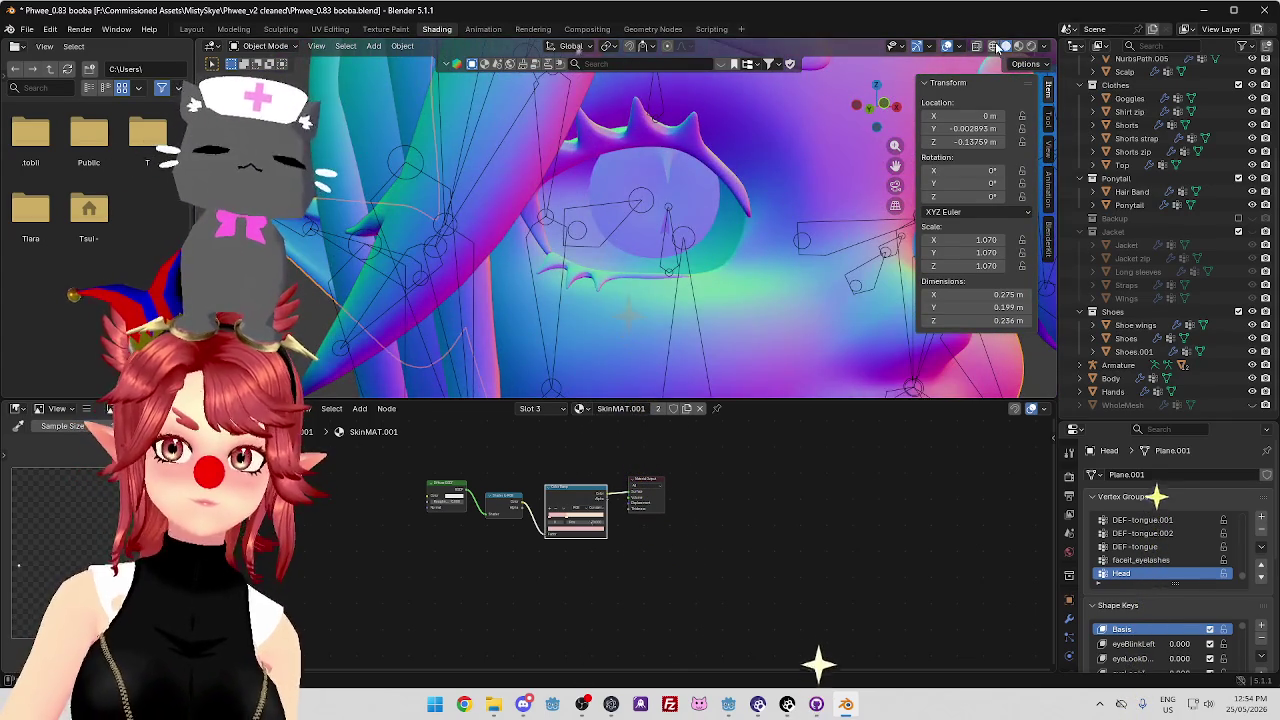
# Switch to wireframe and orbit from a frontal view between the eyes to a left-eye close-up
pyautogui.click(993, 46)
pyautogui.moveTo(680, 134)
pyautogui.mouseDown()
pyautogui.moveTo(630, 162)
pyautogui.moveTo(718, 170)
pyautogui.moveTo(623, 155)
pyautogui.moveTo(689, 137)
pyautogui.moveTo(623, 160)
pyautogui.moveTo(728, 145)
pyautogui.moveTo(727, 160)
pyautogui.moveTo(623, 149)
pyautogui.moveTo(675, 140)
pyautogui.moveTo(686, 157)
pyautogui.moveTo(637, 163)
pyautogui.moveTo(690, 155)
pyautogui.moveTo(617, 160)
pyautogui.moveTo(663, 137)
pyautogui.moveTo(708, 146)
pyautogui.moveTo(654, 148)
pyautogui.moveTo(657, 130)
pyautogui.moveTo(683, 143)
pyautogui.moveTo(726, 129)
pyautogui.moveTo(665, 175)
pyautogui.moveTo(709, 166)
pyautogui.moveTo(596, 146)
pyautogui.moveTo(643, 149)
pyautogui.moveTo(643, 137)
pyautogui.moveTo(712, 152)
pyautogui.mouseUp()
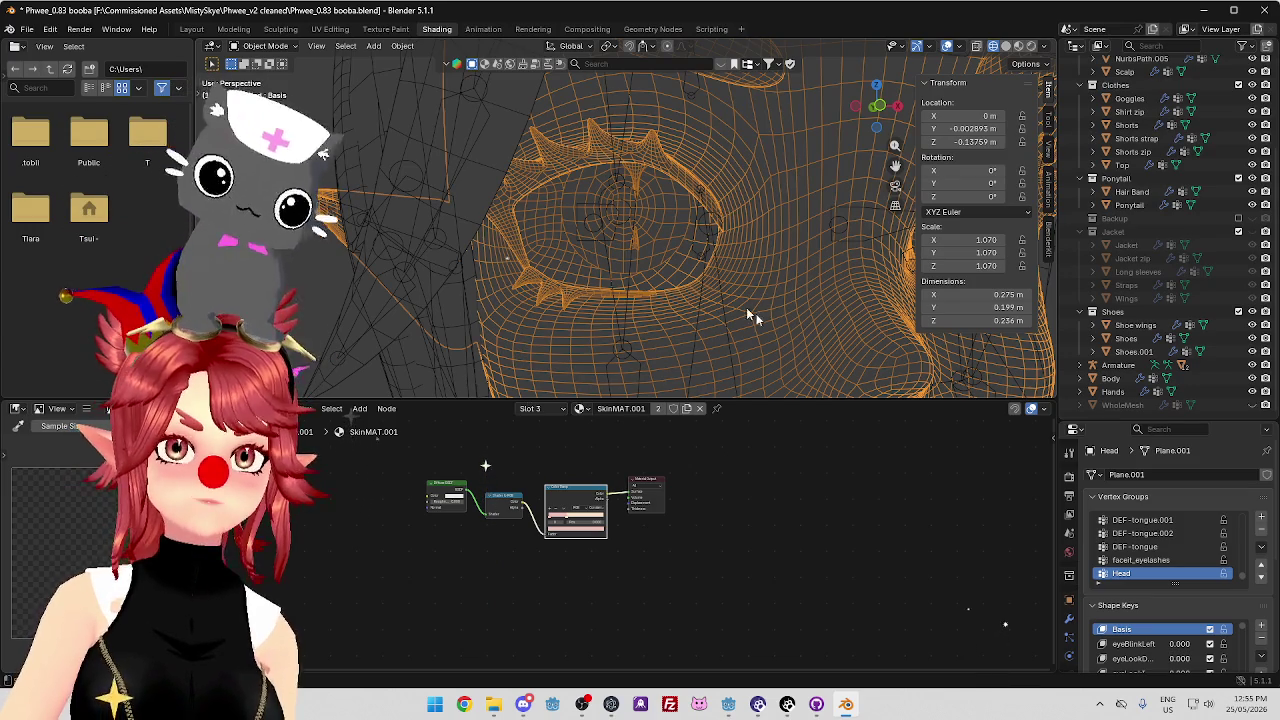
pyautogui.moveTo(774, 284)
pyautogui.mouseDown()
pyautogui.moveTo(744, 298)
pyautogui.moveTo(625, 278)
pyautogui.moveTo(700, 277)
pyautogui.moveTo(613, 294)
pyautogui.moveTo(700, 294)
pyautogui.moveTo(612, 305)
pyautogui.moveTo(623, 277)
pyautogui.moveTo(671, 277)
pyautogui.moveTo(660, 294)
pyautogui.moveTo(608, 287)
pyautogui.moveTo(713, 287)
pyautogui.moveTo(643, 305)
pyautogui.moveTo(703, 289)
pyautogui.moveTo(620, 297)
pyautogui.mouseUp()
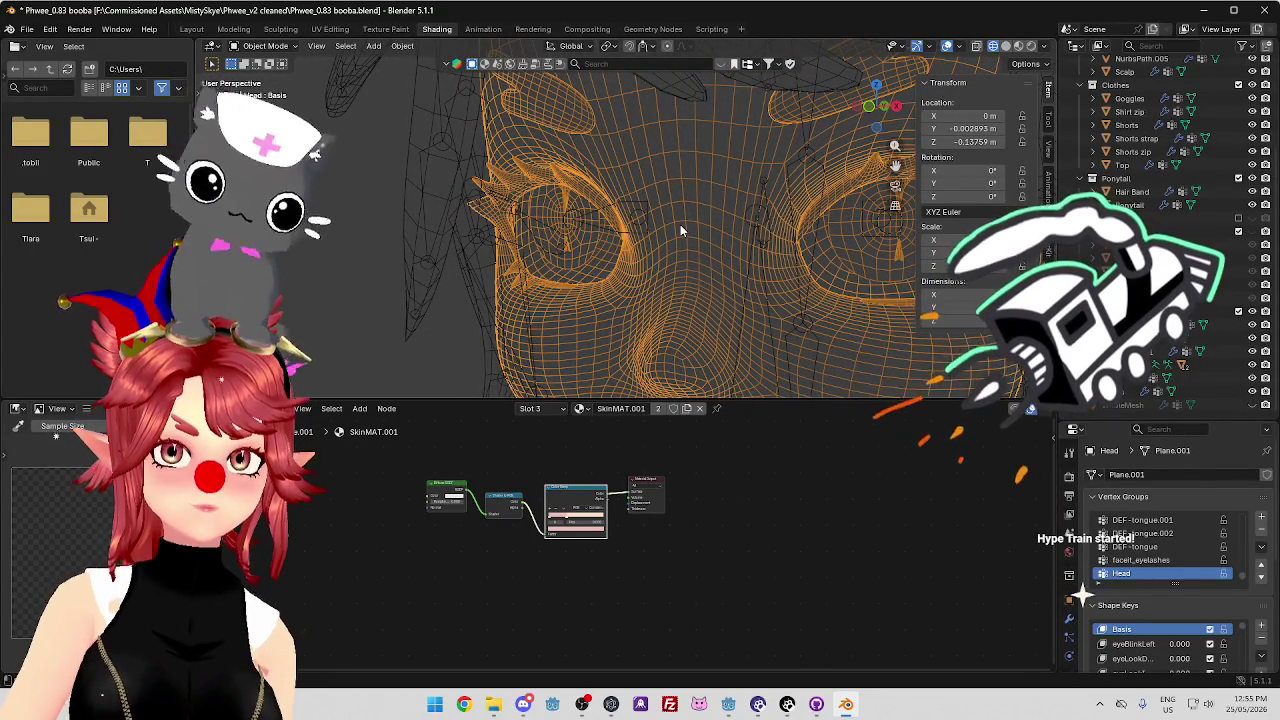
pyautogui.moveTo(640, 263)
pyautogui.mouseDown()
pyautogui.moveTo(710, 265)
pyautogui.moveTo(666, 277)
pyautogui.moveTo(737, 286)
pyautogui.moveTo(810, 269)
pyautogui.moveTo(744, 262)
pyautogui.moveTo(846, 259)
pyautogui.moveTo(828, 302)
pyautogui.mouseUp()
pyautogui.scroll(-3, 671, 275)
pyautogui.scroll(3, 672, 283)
pyautogui.scroll(-3, 745, 296)
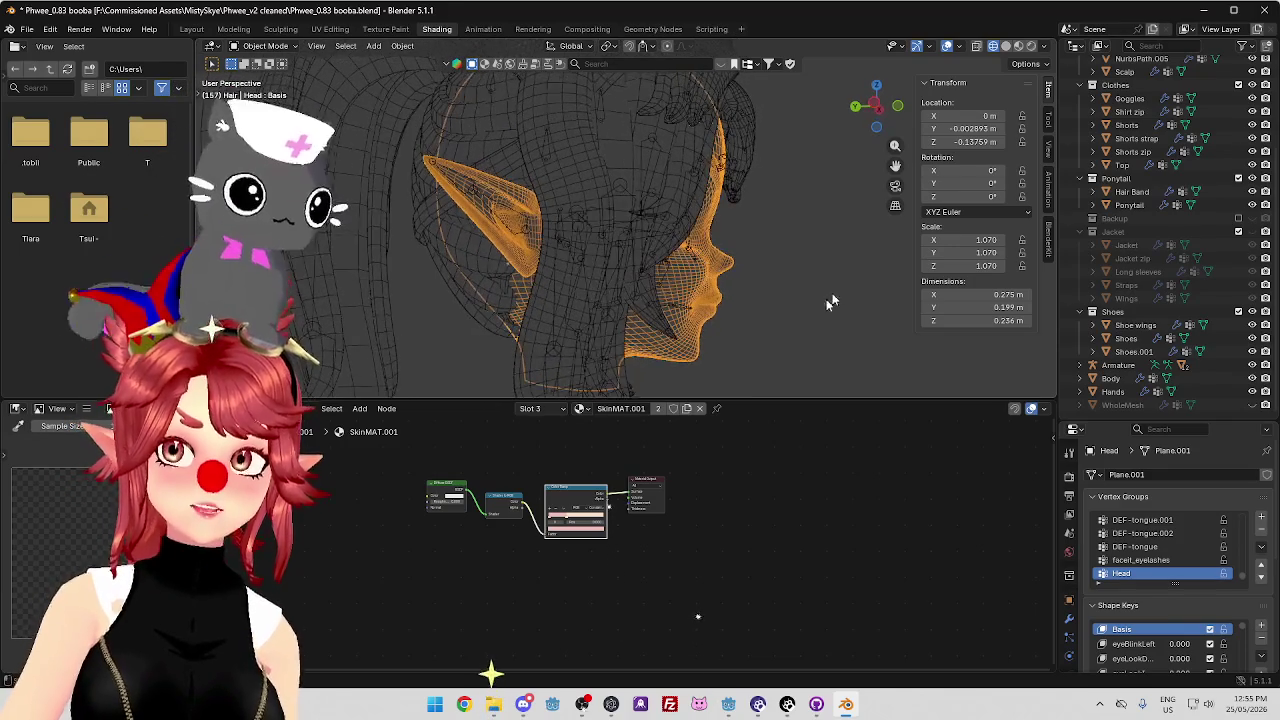
# Orbit and zoom around the head wireframe to inspect the eyes, nose and face mesh
pyautogui.moveTo(718, 275); pyautogui.dragTo(657, 148)
pyautogui.moveTo(635, 268)
pyautogui.mouseDown()
pyautogui.moveTo(651, 314)
pyautogui.moveTo(689, 320)
pyautogui.moveTo(720, 287)
pyautogui.moveTo(763, 305)
pyautogui.moveTo(614, 294)
pyautogui.moveTo(694, 243)
pyautogui.moveTo(670, 212)
pyautogui.moveTo(708, 256)
pyautogui.moveTo(509, 220)
pyautogui.moveTo(652, 224)
pyautogui.moveTo(575, 245)
pyautogui.moveTo(598, 222)
pyautogui.mouseUp()
pyautogui.scroll(2, 668, 220)
pyautogui.scroll(3, 665, 227)
pyautogui.scroll(3, 665, 227)
pyautogui.scroll(-1, 598, 222)
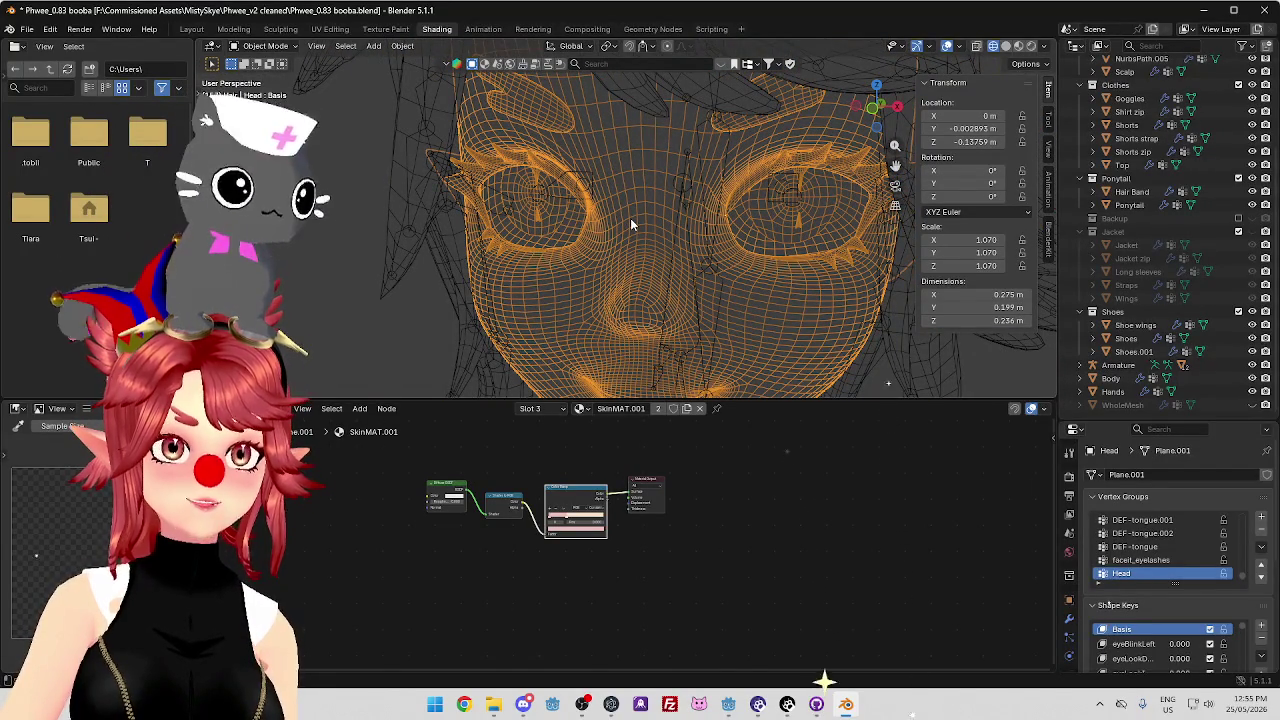
pyautogui.scroll(2, 622, 275)
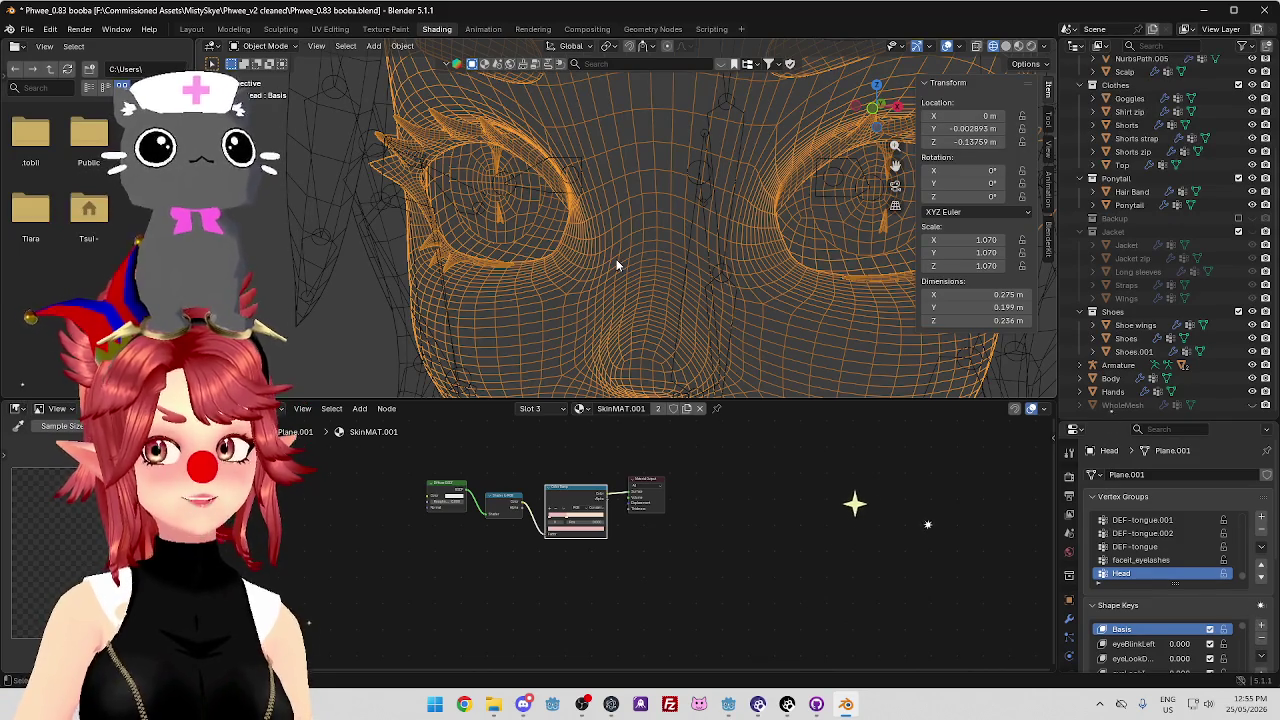
pyautogui.moveTo(621, 262)
pyautogui.mouseDown()
pyautogui.moveTo(722, 246)
pyautogui.moveTo(662, 254)
pyautogui.moveTo(680, 274)
pyautogui.mouseUp()
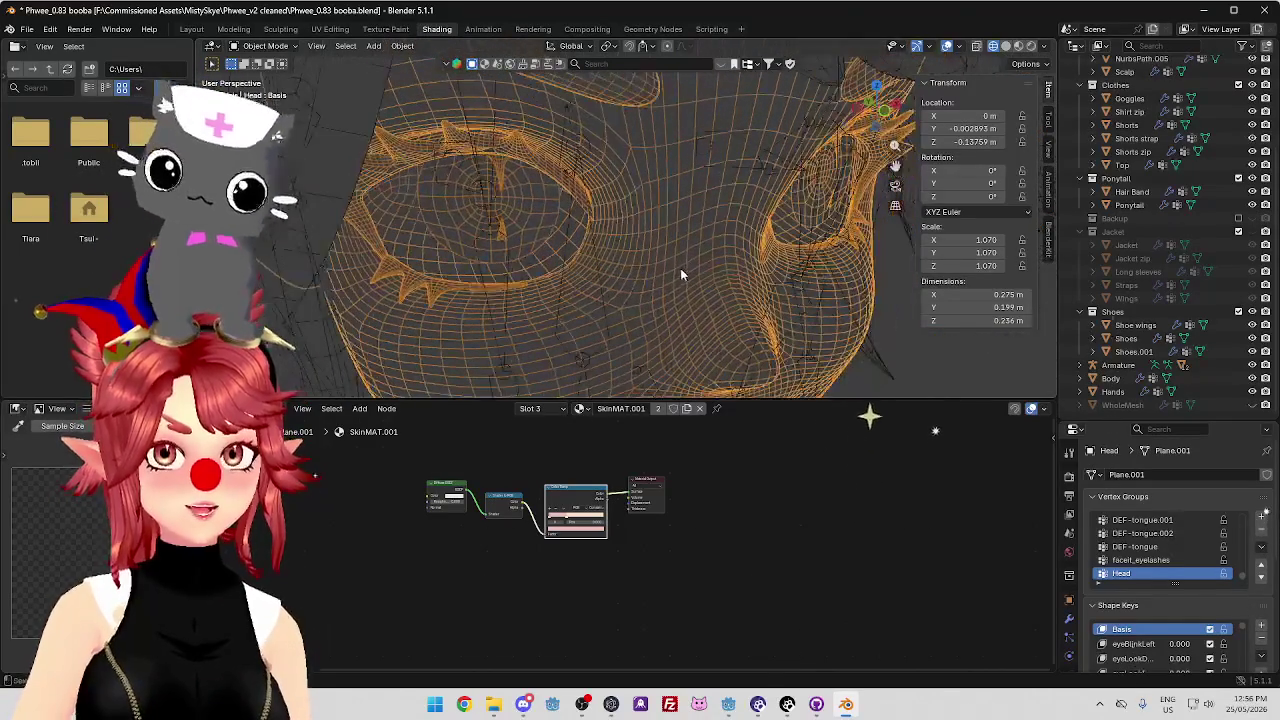
pyautogui.moveTo(711, 331)
pyautogui.mouseDown()
pyautogui.moveTo(677, 277)
pyautogui.moveTo(694, 243)
pyautogui.moveTo(731, 240)
pyautogui.mouseUp()
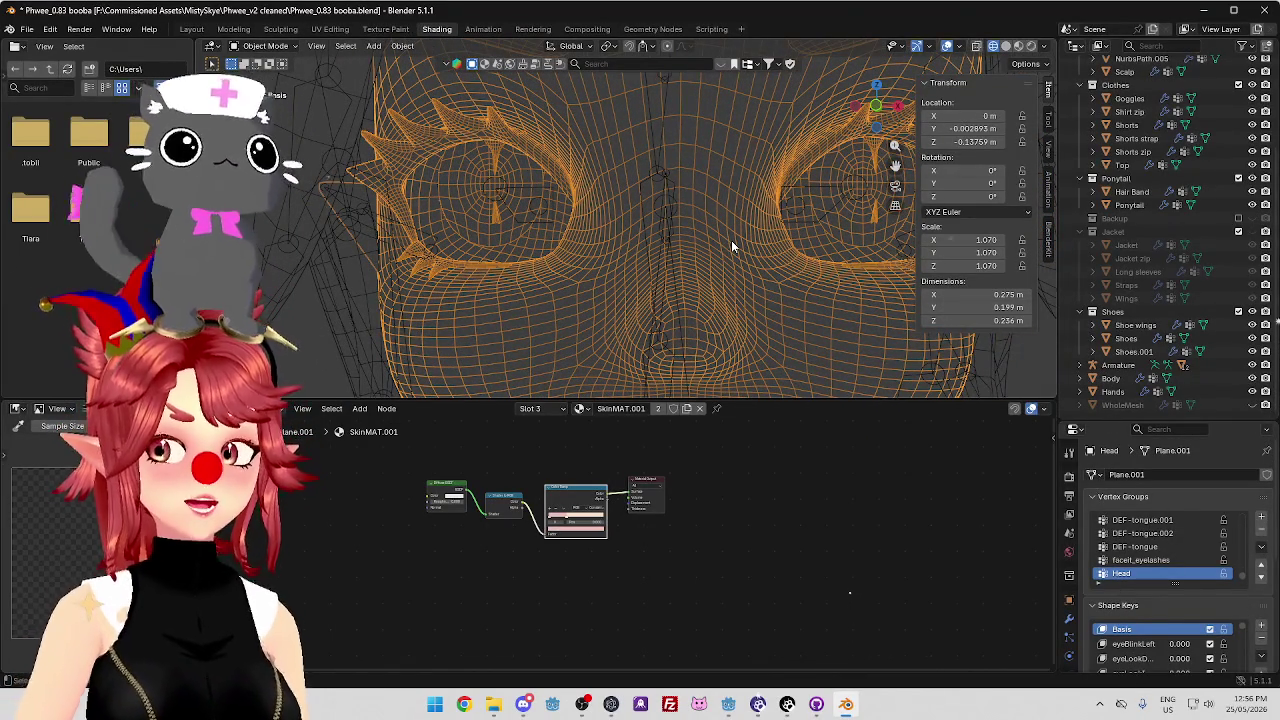
pyautogui.moveTo(730, 242)
pyautogui.mouseDown()
pyautogui.moveTo(726, 257)
pyautogui.moveTo(720, 243)
pyautogui.moveTo(764, 211)
pyautogui.mouseUp()
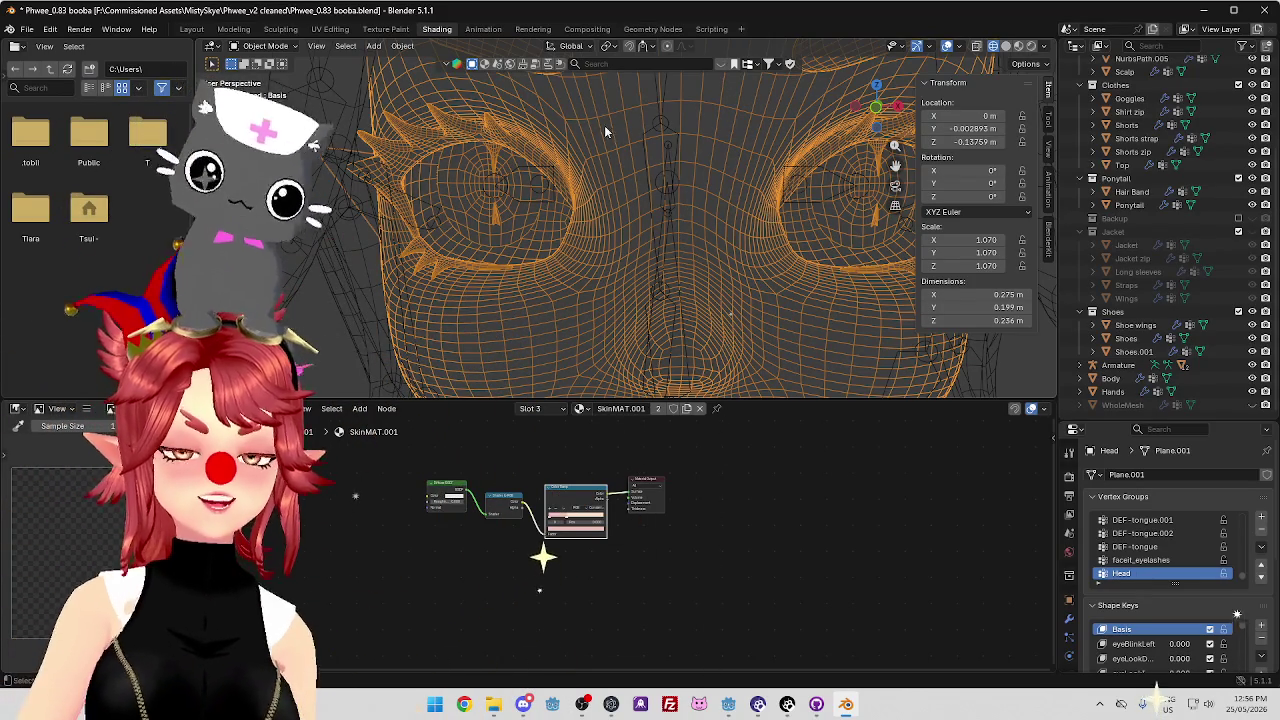
pyautogui.scroll(-5, 667, 194)
pyautogui.moveTo(667, 194)
pyautogui.mouseDown()
pyautogui.moveTo(735, 224)
pyautogui.moveTo(651, 261)
pyautogui.moveTo(684, 228)
pyautogui.mouseUp()
pyautogui.scroll(3, 735, 224)
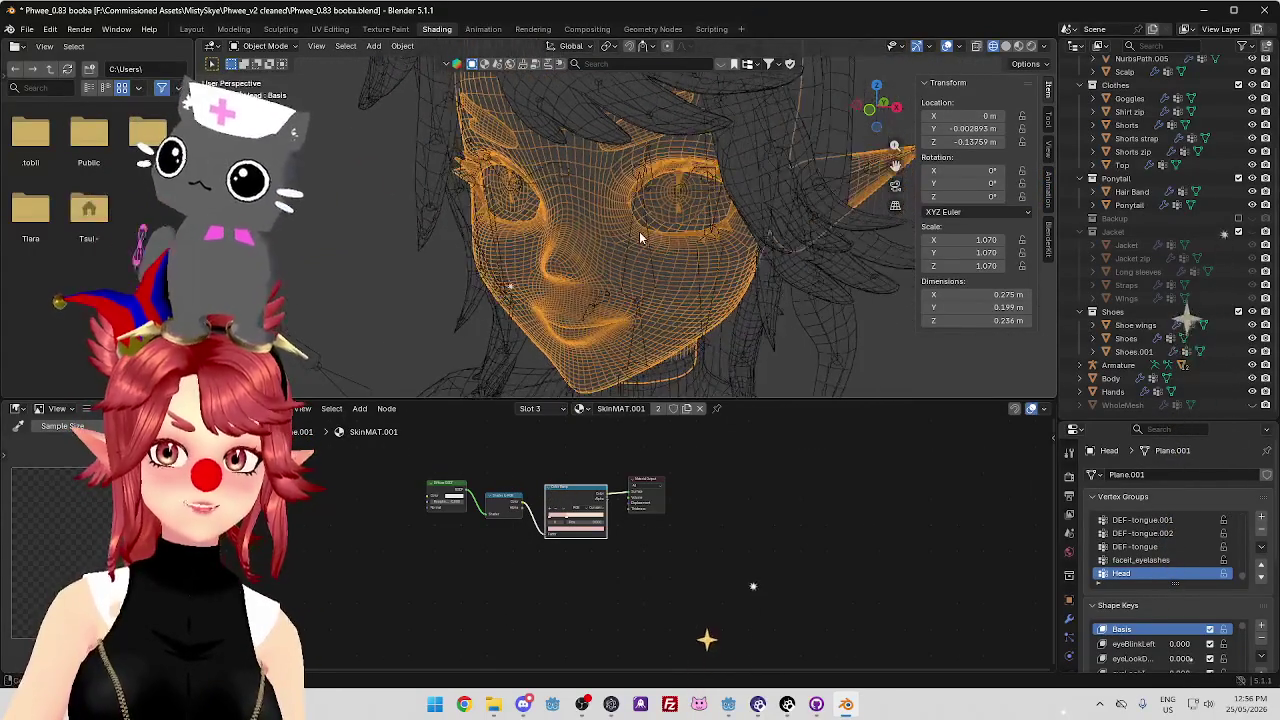
pyautogui.scroll(2, 684, 228)
pyautogui.scroll(2, 700, 218)
pyautogui.moveTo(700, 220)
pyautogui.mouseDown()
pyautogui.moveTo(665, 253)
pyautogui.moveTo(680, 258)
pyautogui.mouseUp()
pyautogui.scroll(1, 665, 253)
# Quit Blender without saving the model and bring the Godot editor back in front
pyautogui.click(1262, 10)
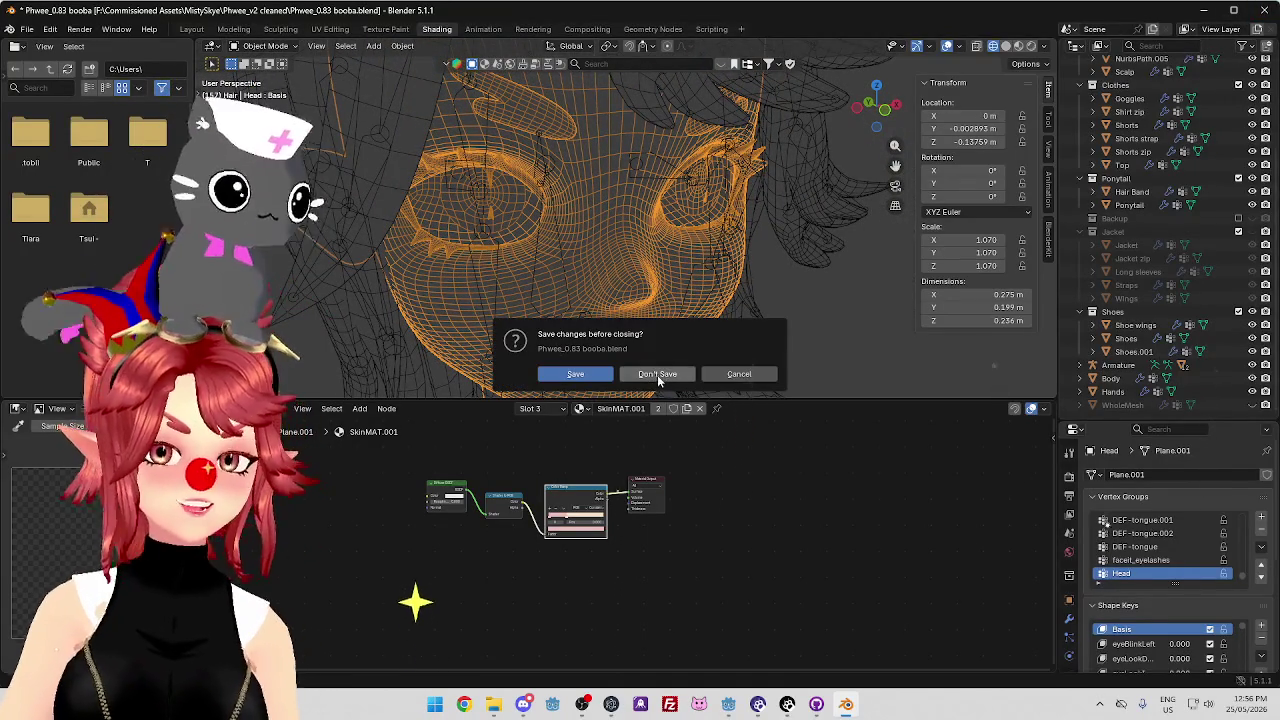
pyautogui.click(657, 375)
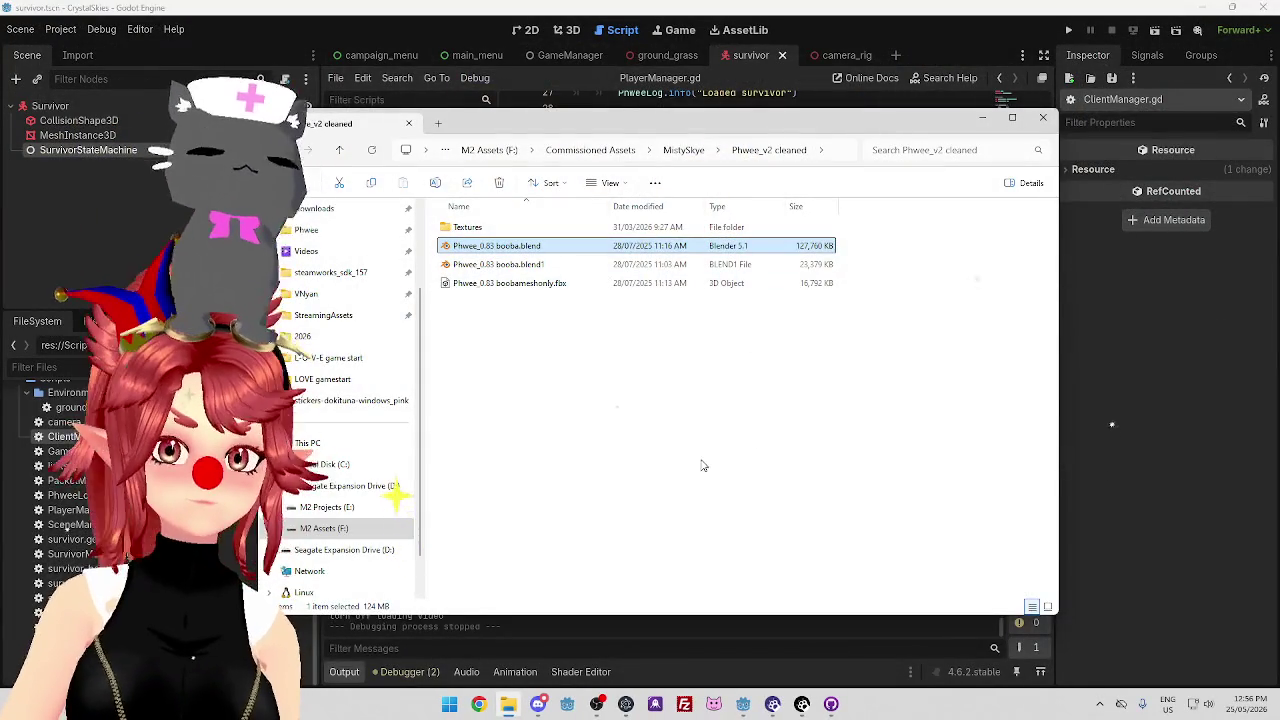
pyautogui.click(890, 20)
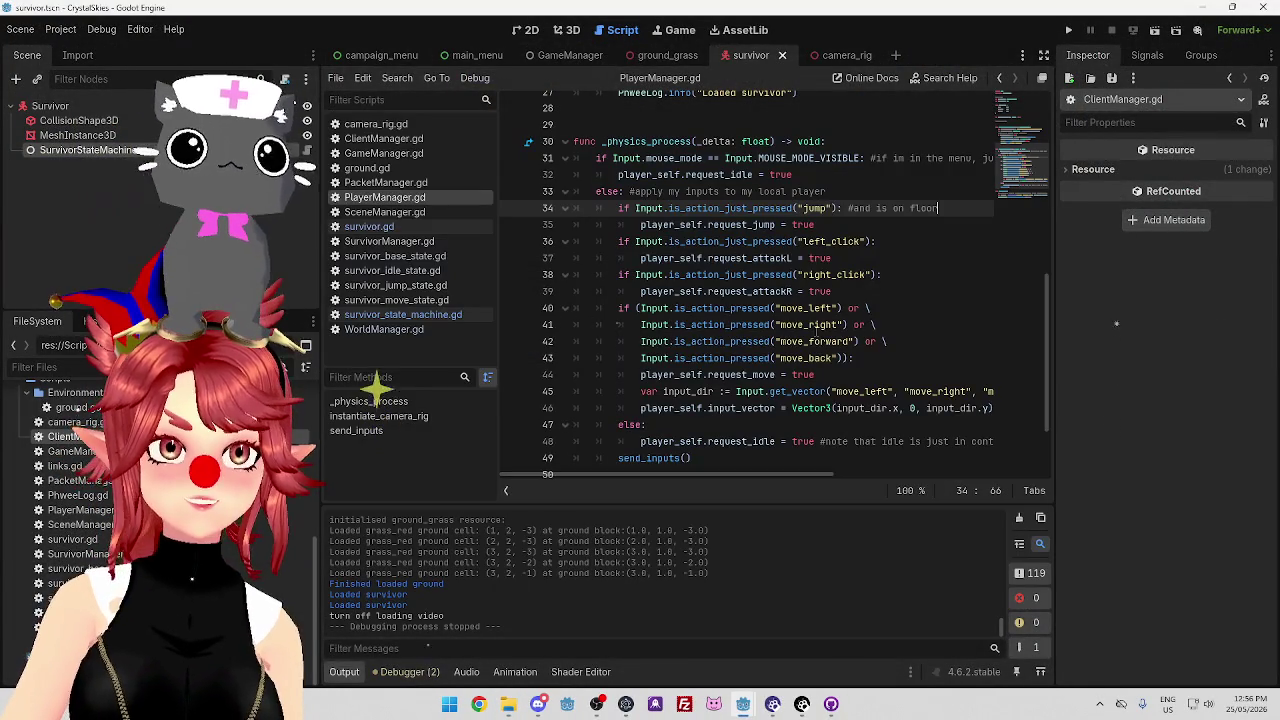
pyautogui.scroll(2, 783, 310)
pyautogui.scroll(1, 720, 270)
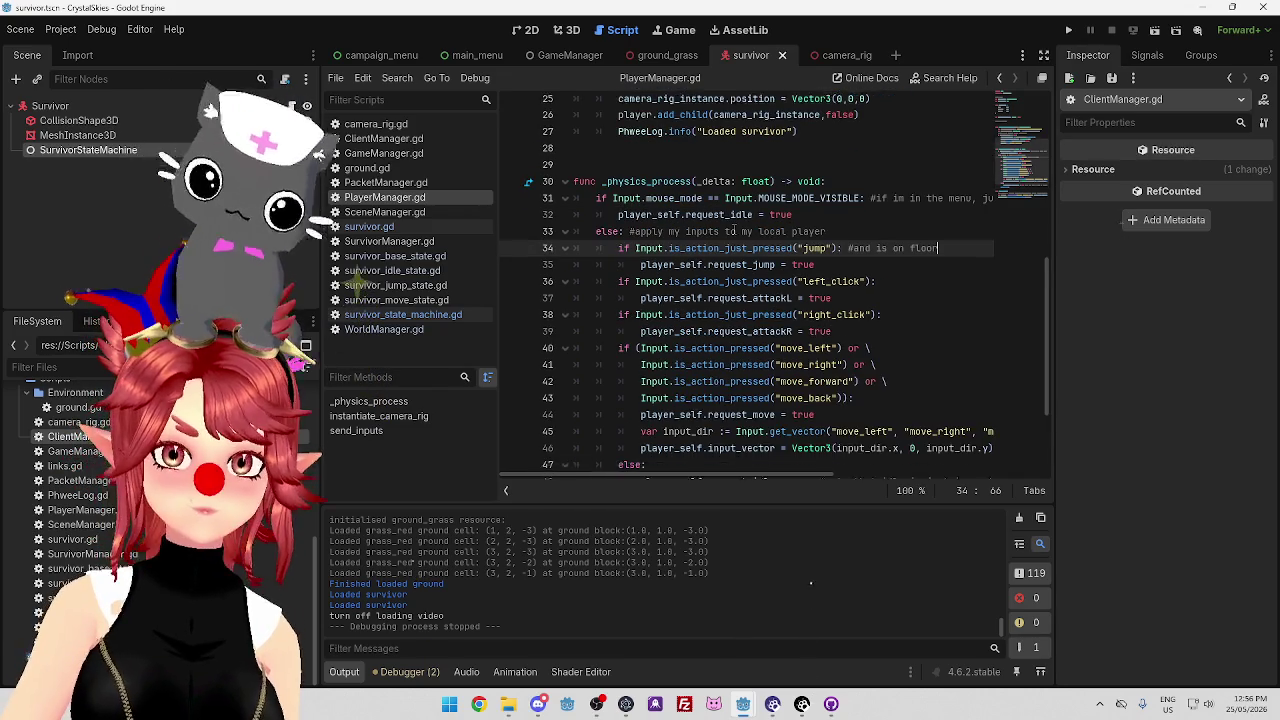
pyautogui.scroll(-3, 671, 224)
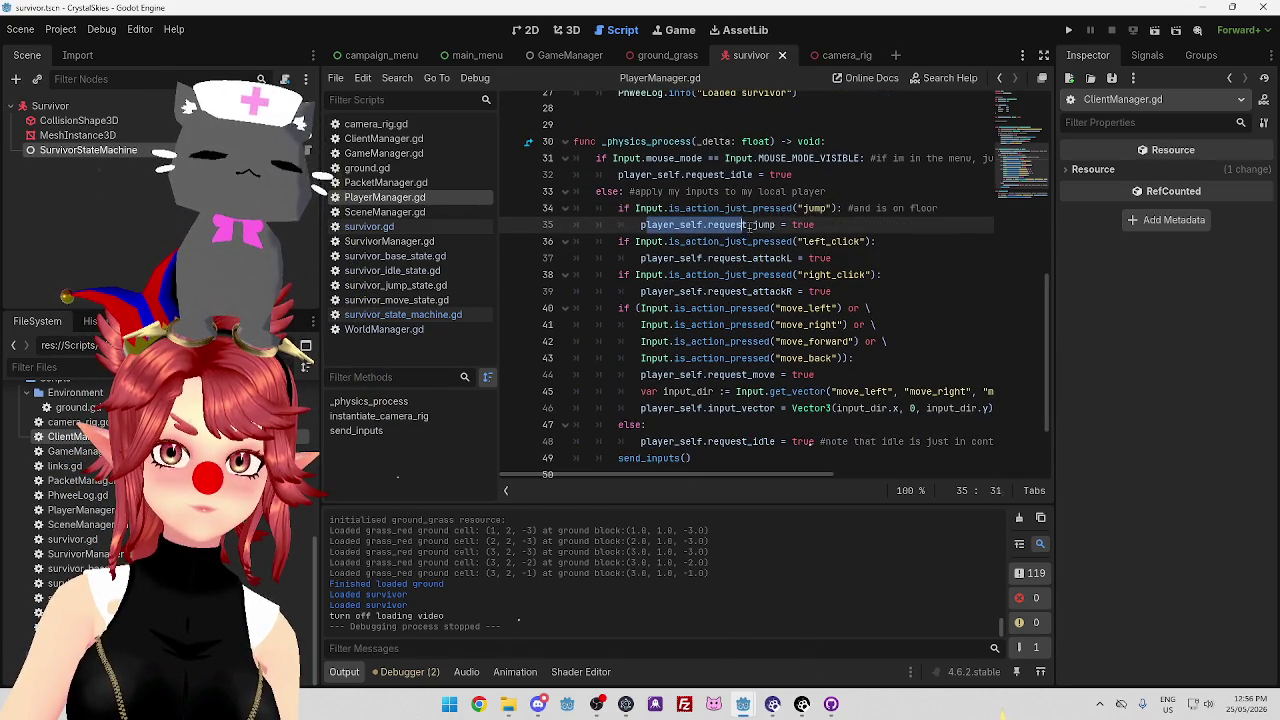
pyautogui.scroll(-1, 767, 279)
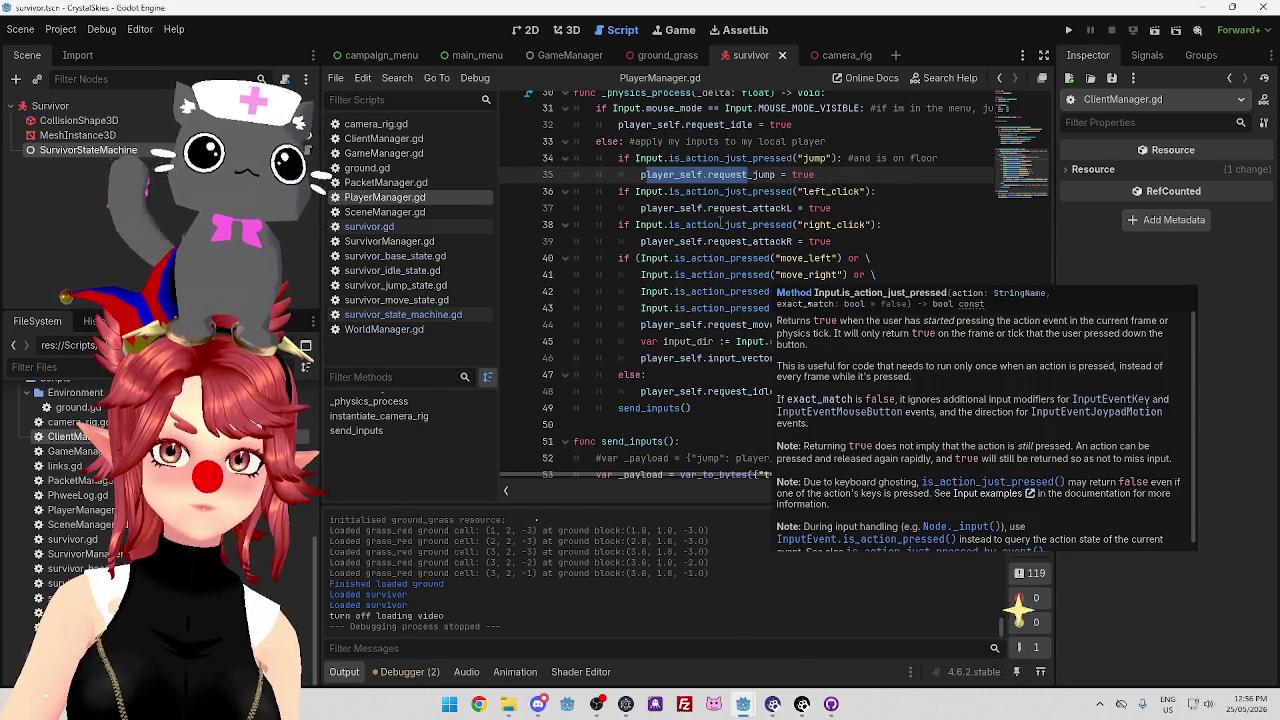
pyautogui.click(720, 208)
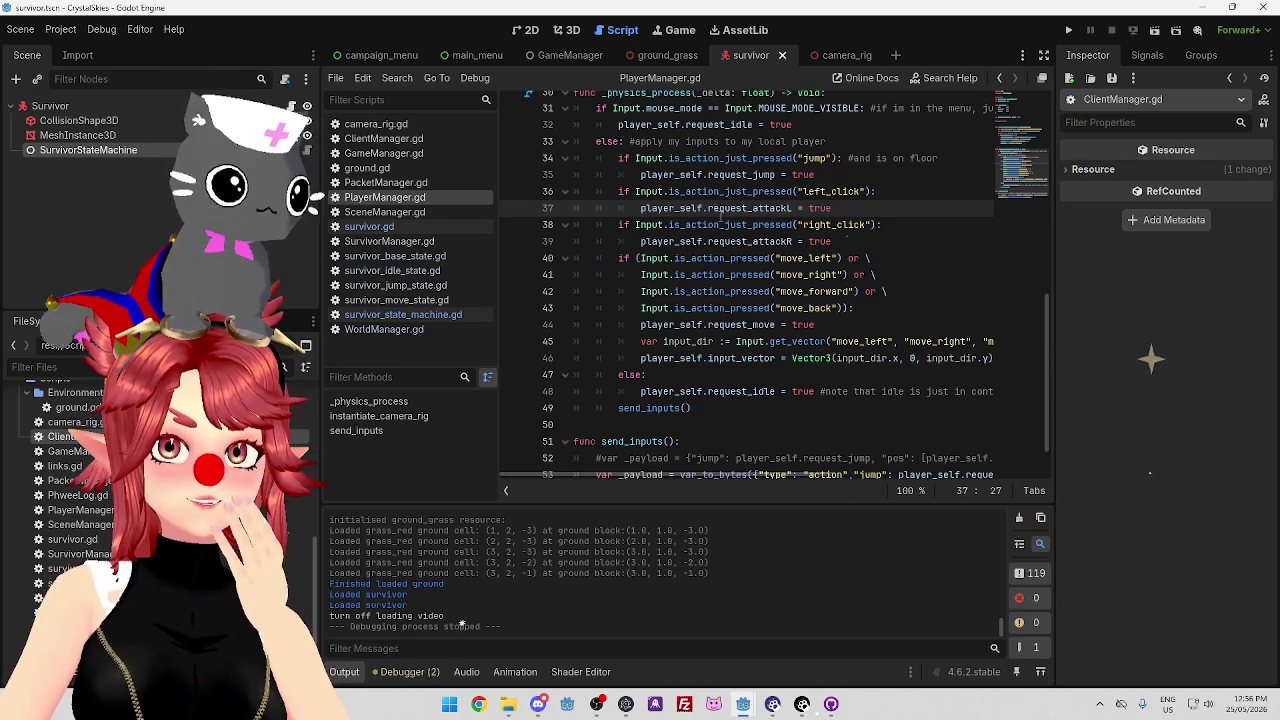
pyautogui.scroll(2, 760, 280)
pyautogui.scroll(-1, 760, 280)
pyautogui.scroll(-2, 760, 280)
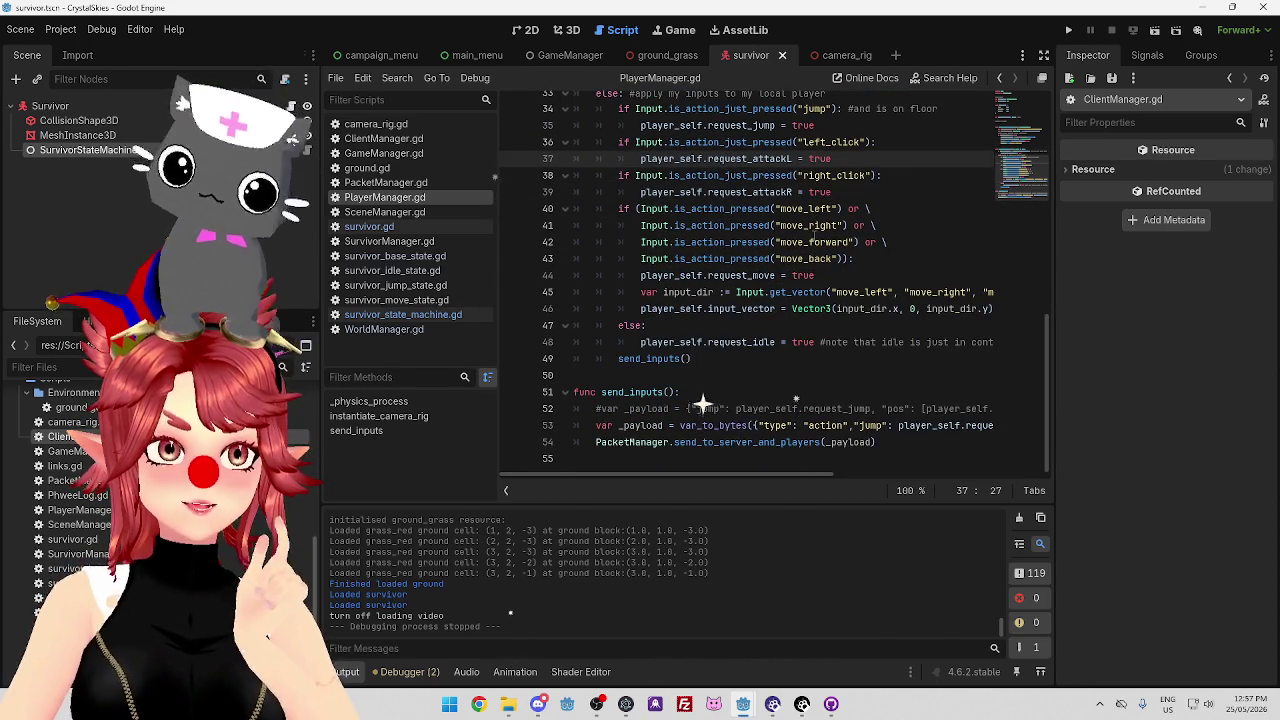
pyautogui.scroll(1, 718, 282)
pyautogui.scroll(-1, 718, 274)
pyautogui.scroll(1, 724, 240)
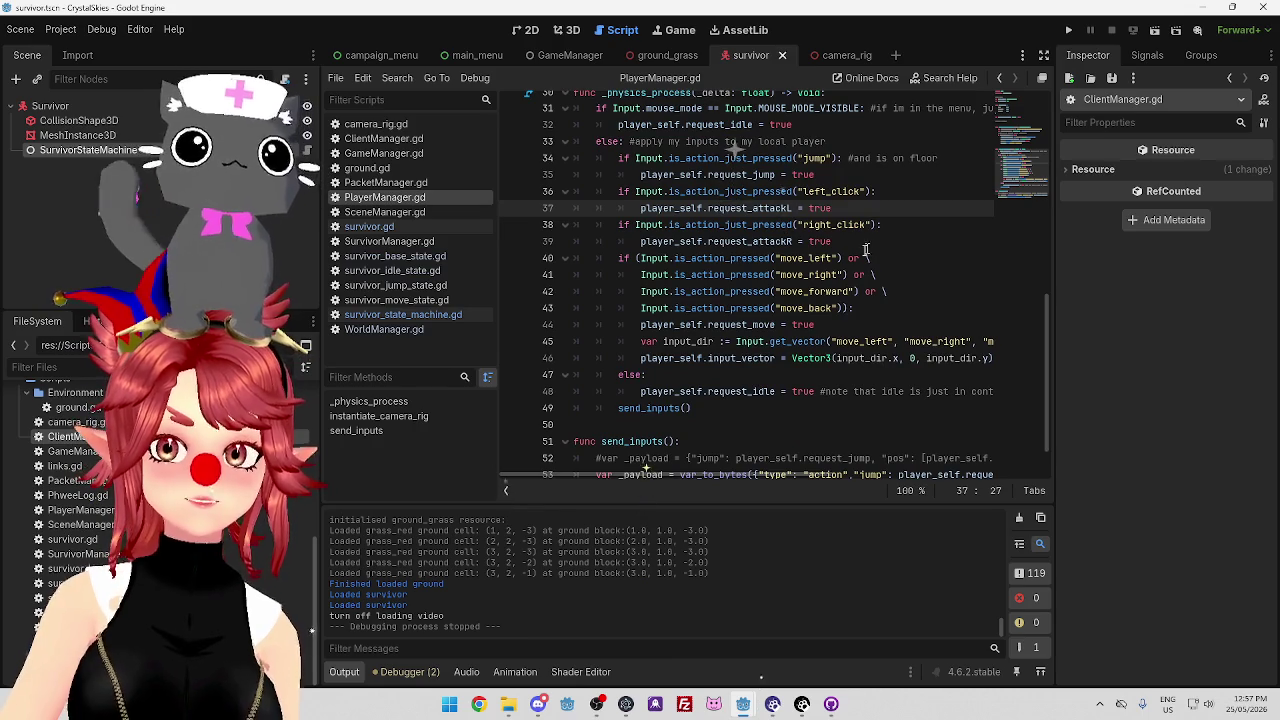
pyautogui.scroll(-1, 820, 282)
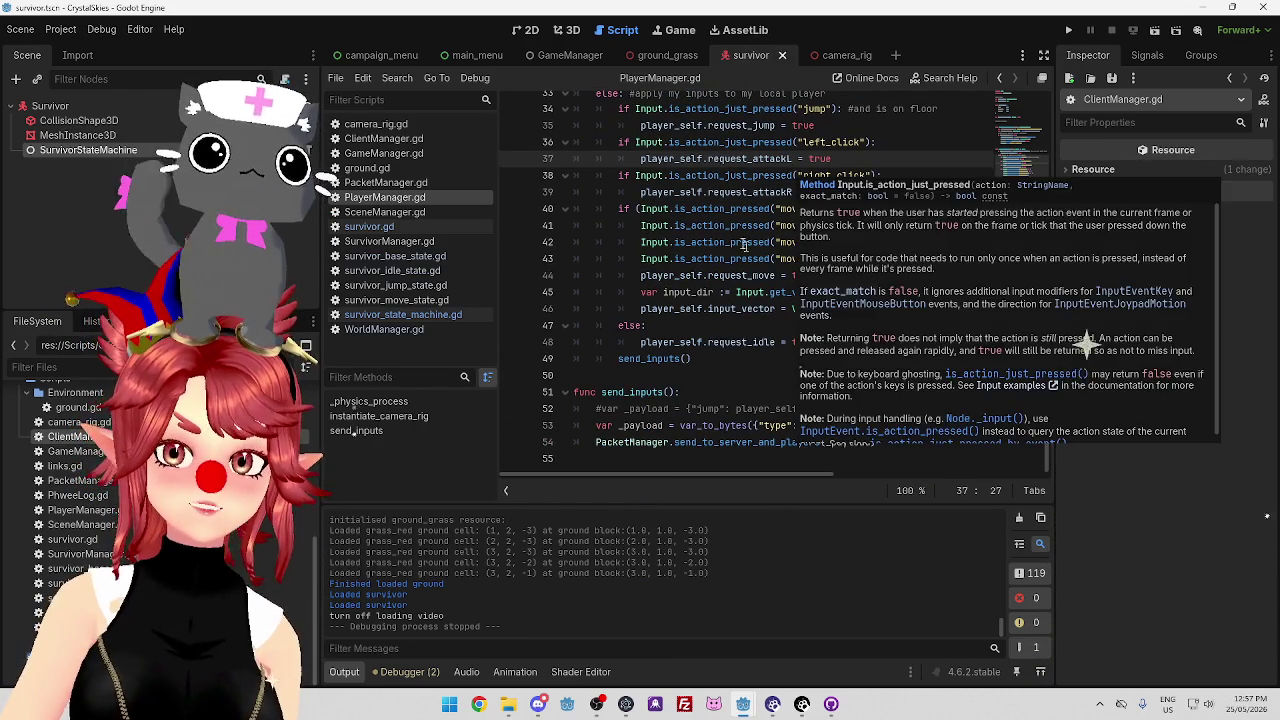
pyautogui.click(725, 208)
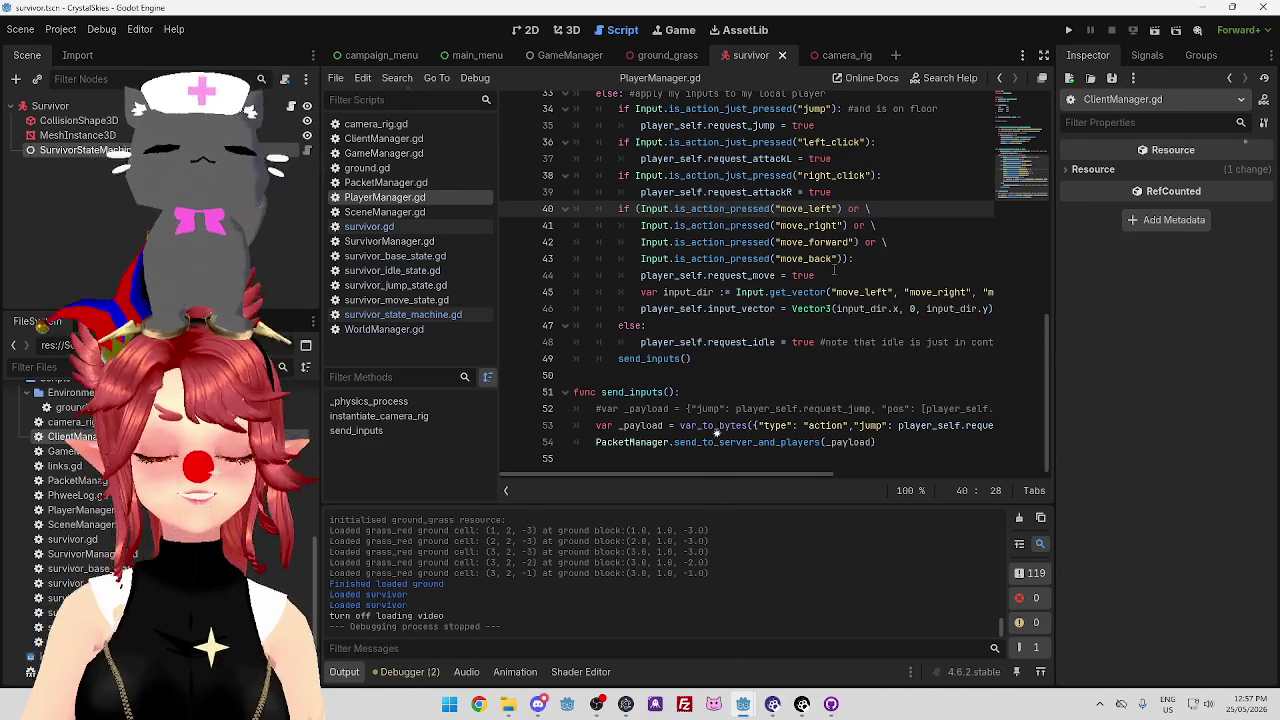
pyautogui.scroll(2, 827, 287)
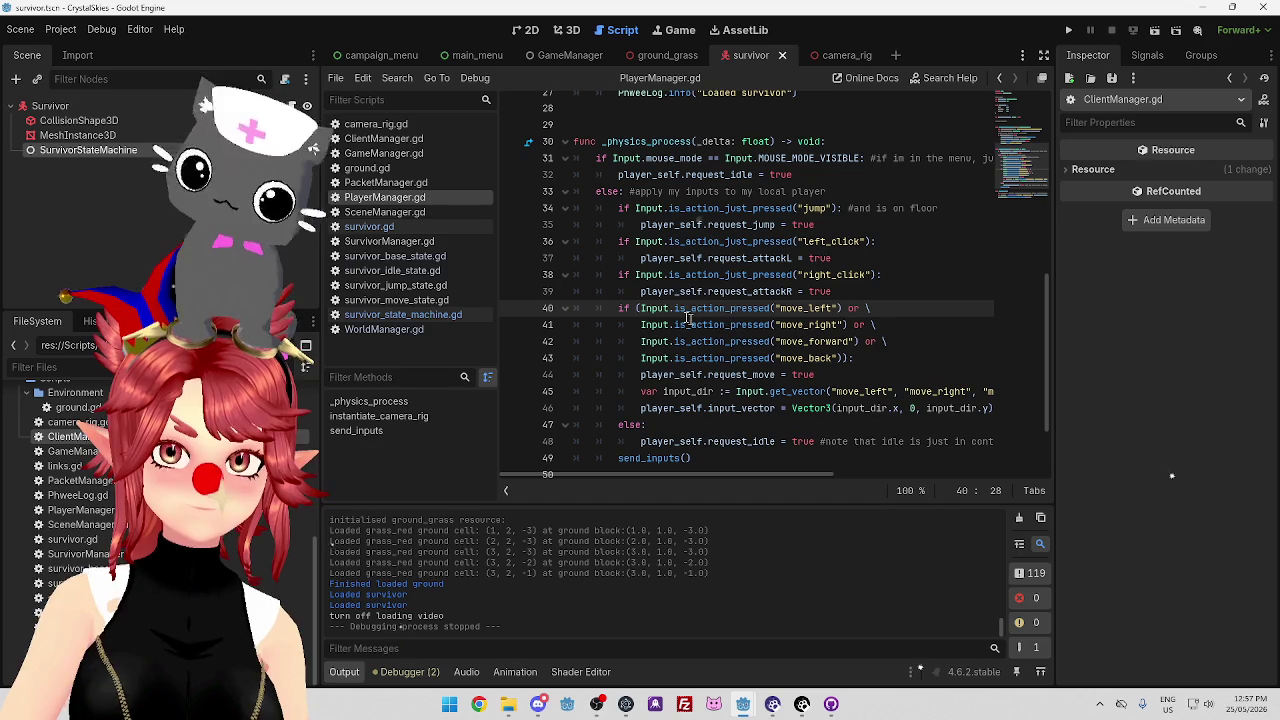
pyautogui.click(862, 225)
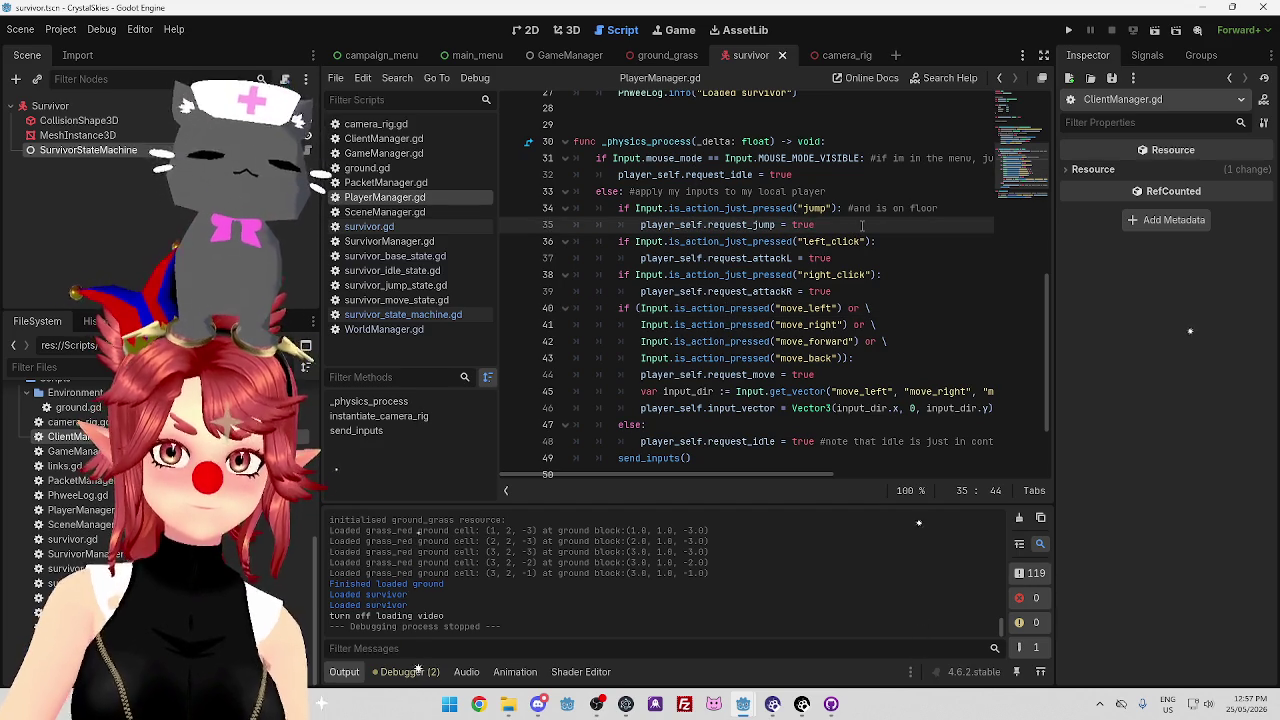
pyautogui.scroll(-2, 862, 225)
pyautogui.scroll(2, 800, 222)
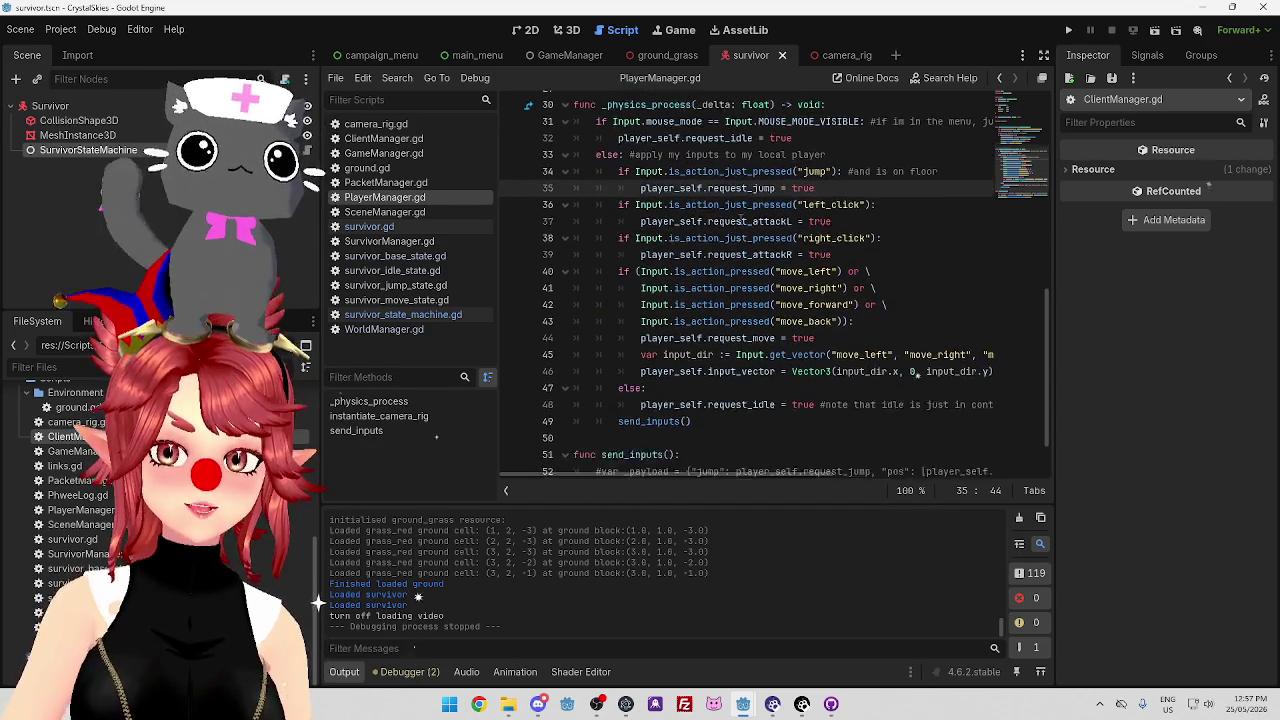
pyautogui.scroll(-2, 740, 218)
pyautogui.moveTo(740, 208)
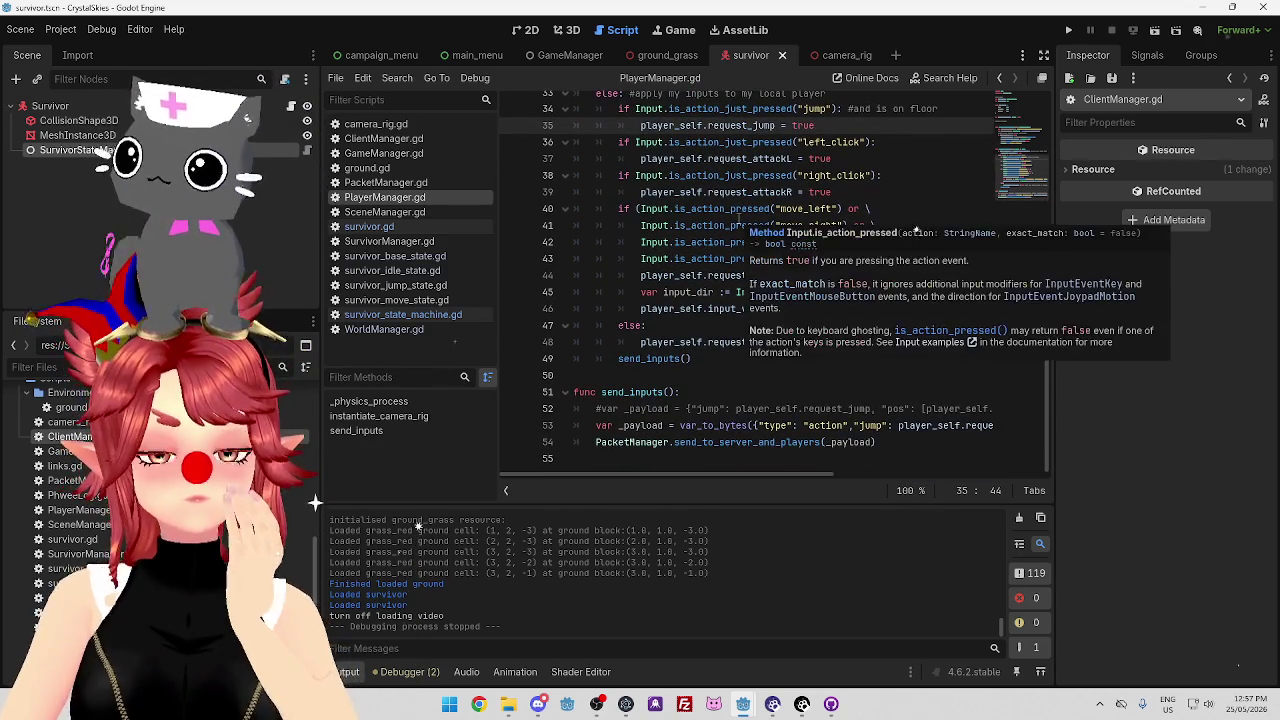
pyautogui.click(899, 145)
pyautogui.scroll(1, 890, 170)
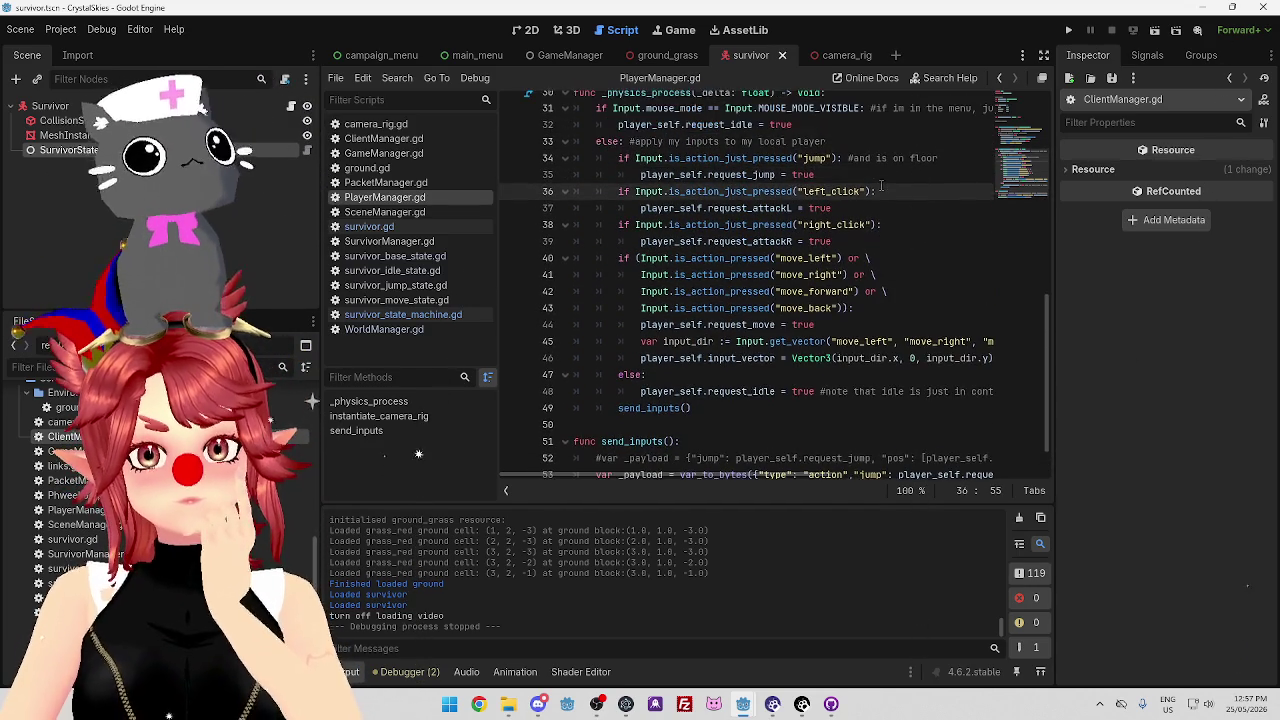
pyautogui.scroll(1, 880, 180)
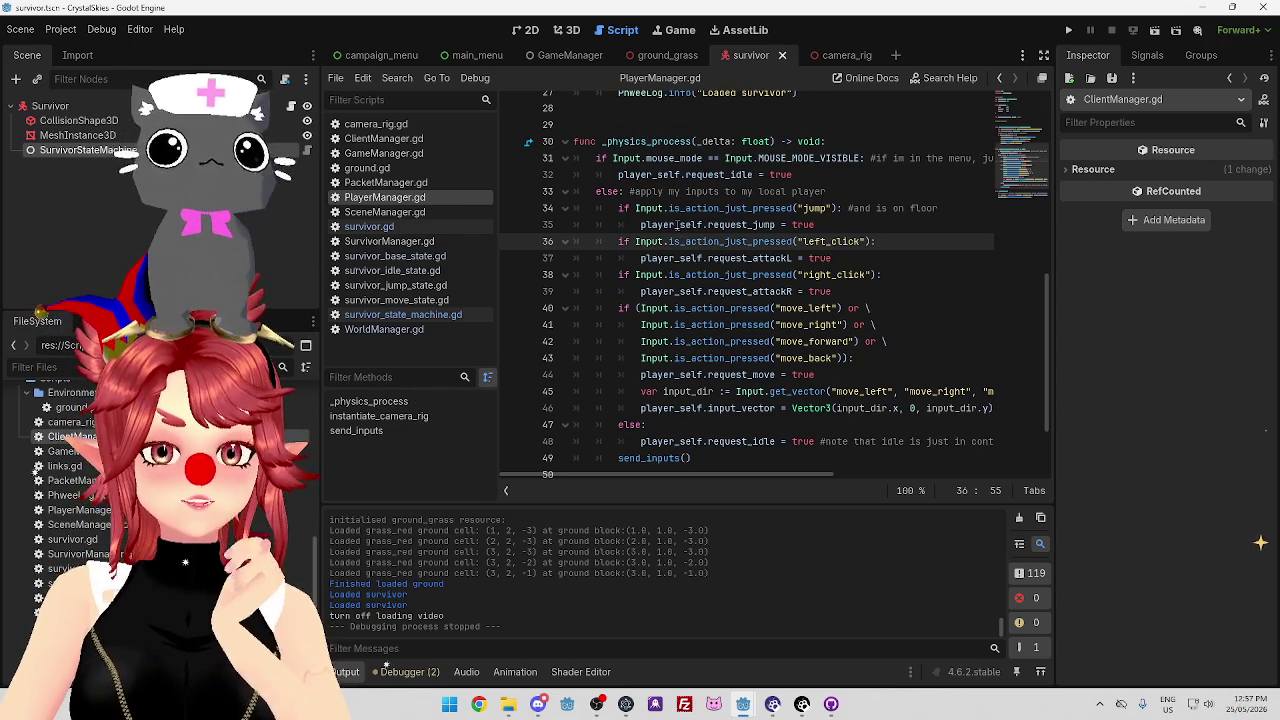
pyautogui.moveTo(677, 224); pyautogui.dragTo(831, 224)
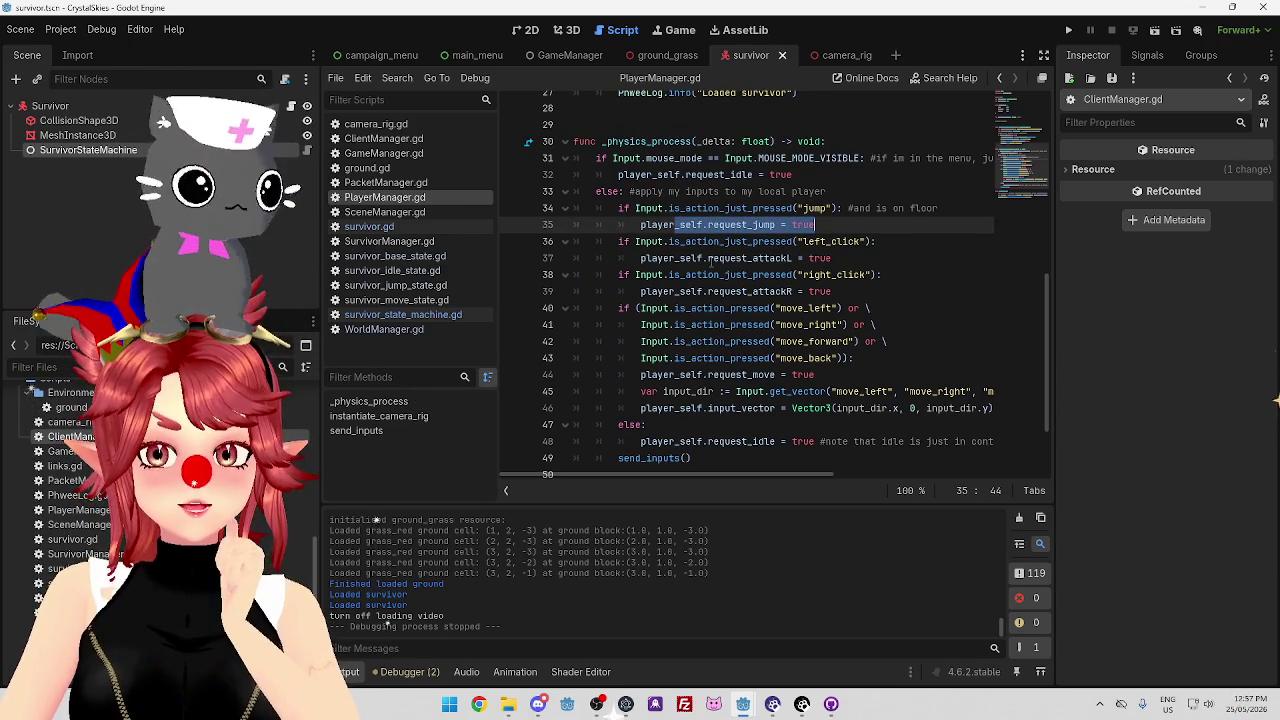
pyautogui.moveTo(708, 258); pyautogui.dragTo(800, 258)
pyautogui.scroll(-2, 801, 258)
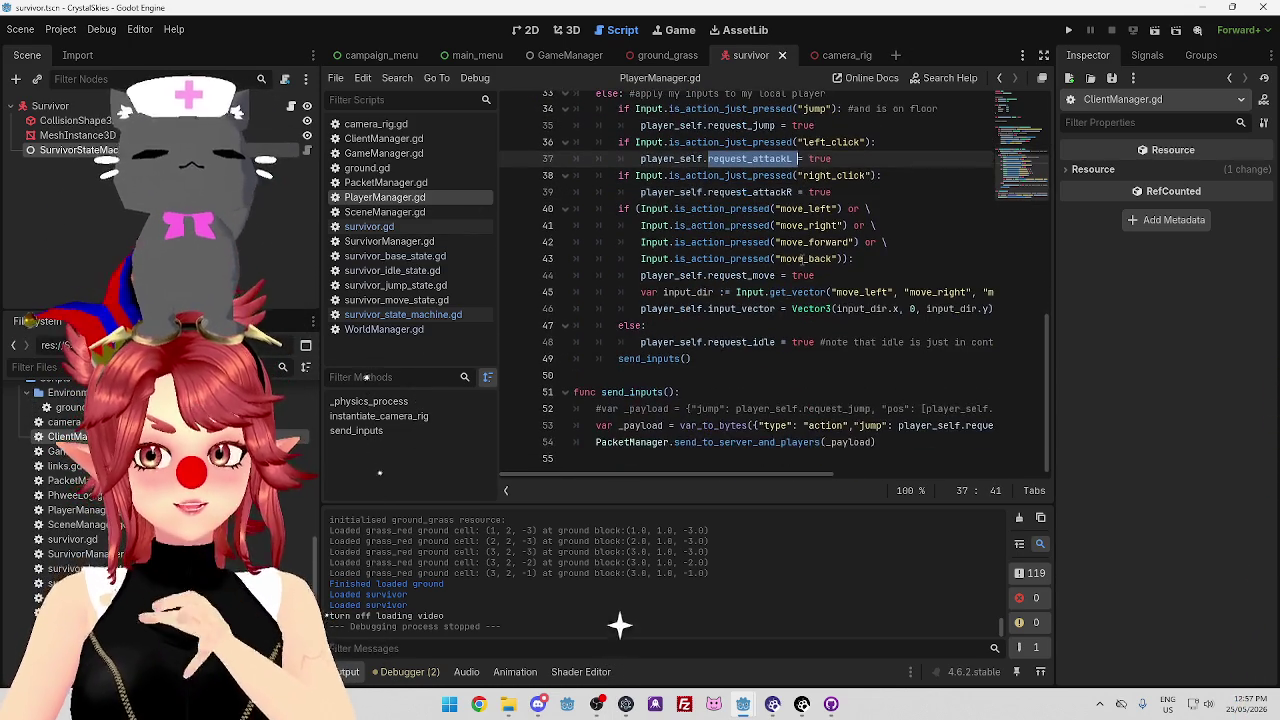
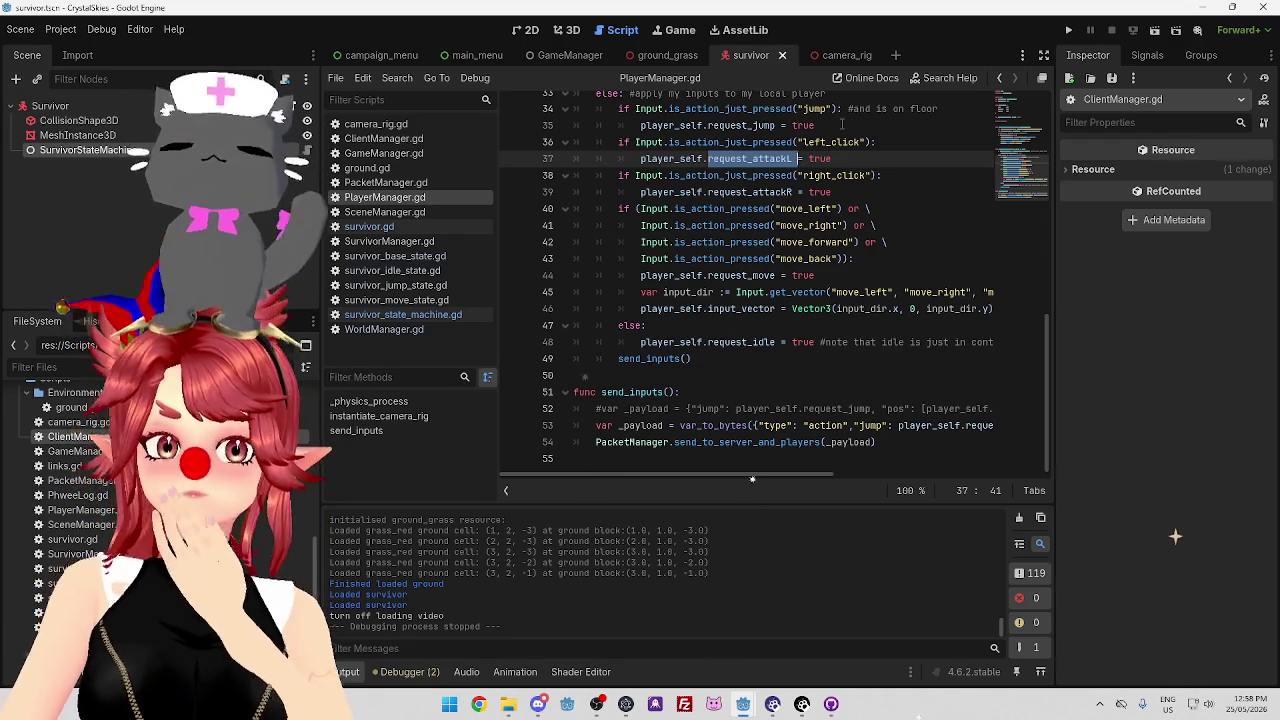
# Move the editing position to the ends of lines 39 and 37 in the editor
pyautogui.click(874, 192)
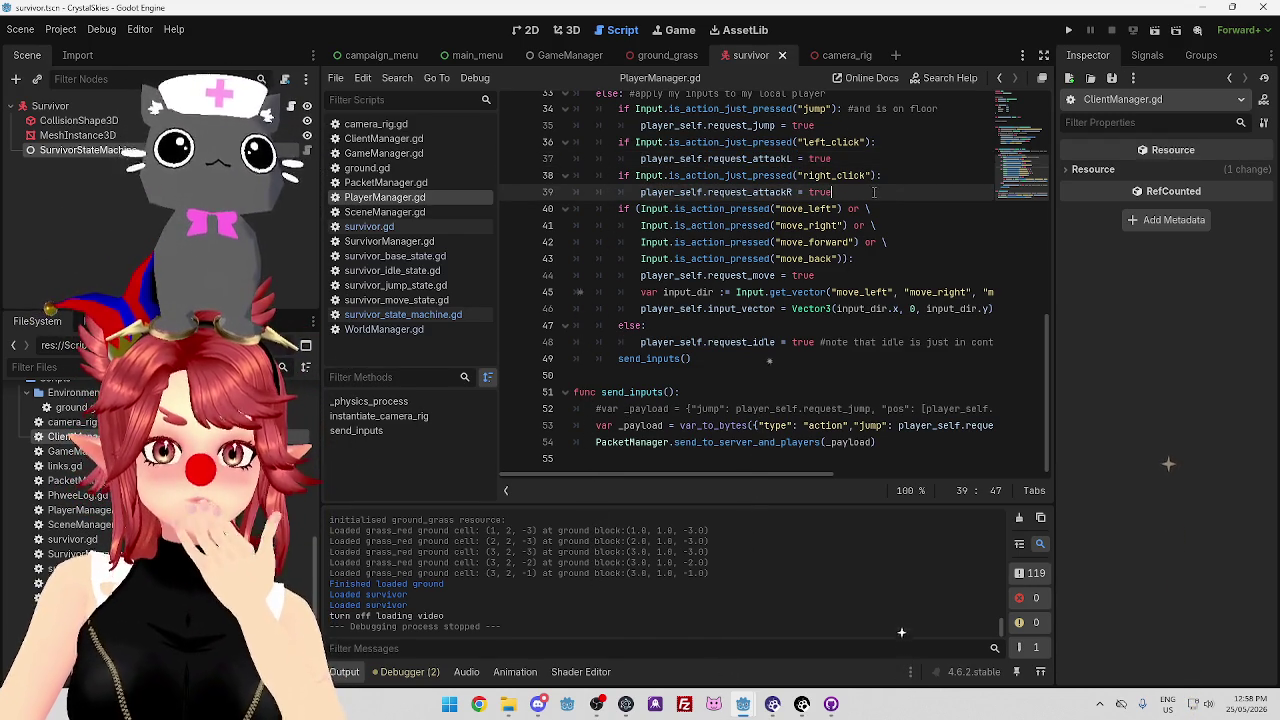
pyautogui.scroll(1, 892, 214)
pyautogui.moveTo(815, 175); pyautogui.dragTo(664, 175)
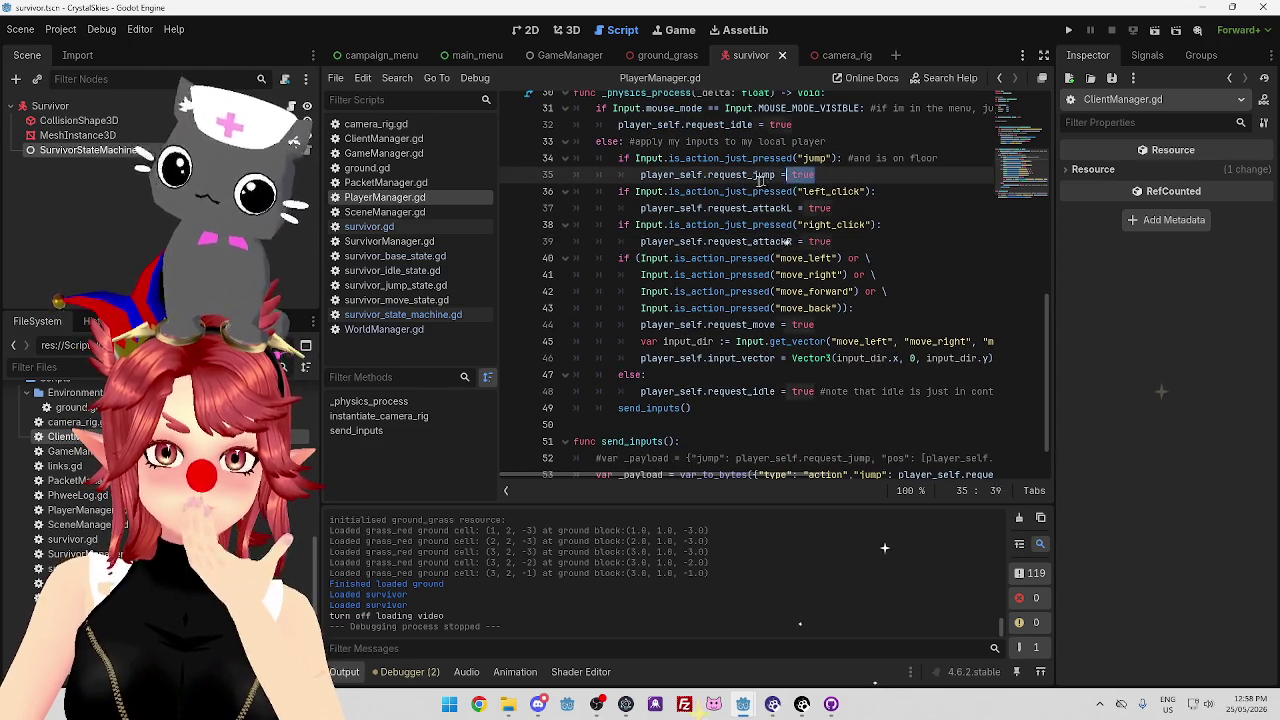
pyautogui.click(903, 208)
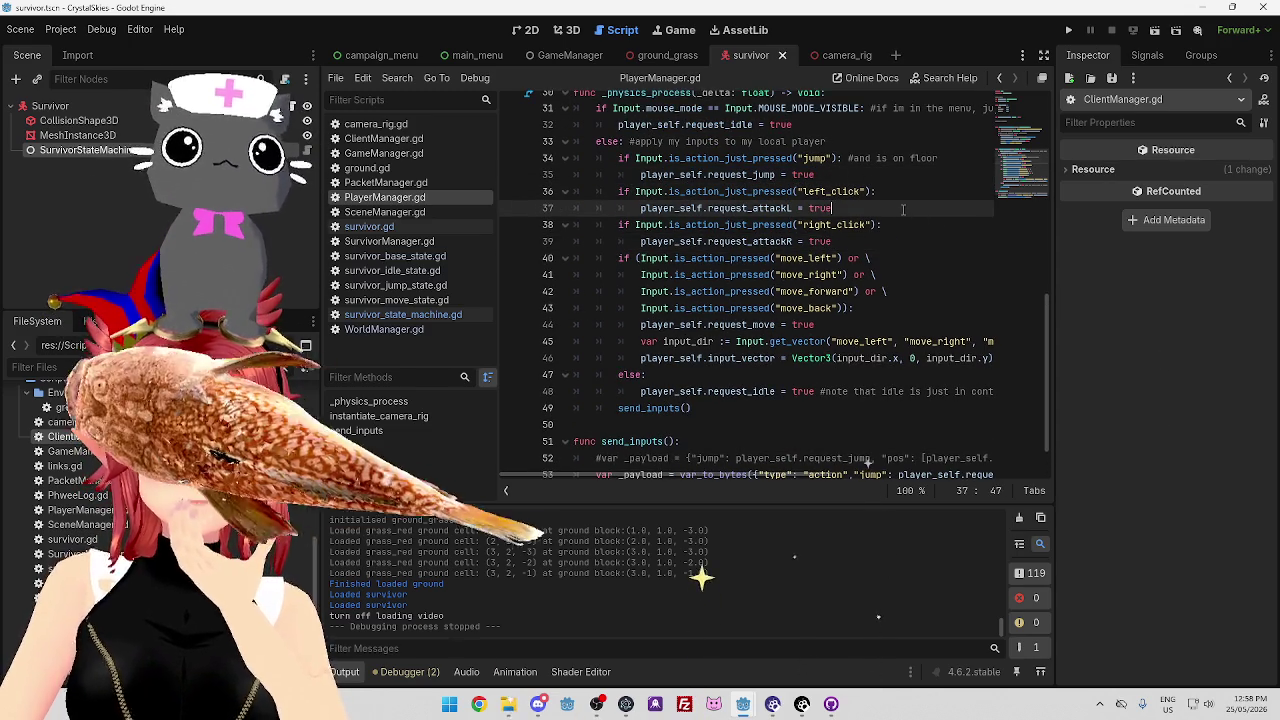
# Launch Paint from the Windows search with a blank canvas
pyautogui.click(450, 705)
pyautogui.write('paint')
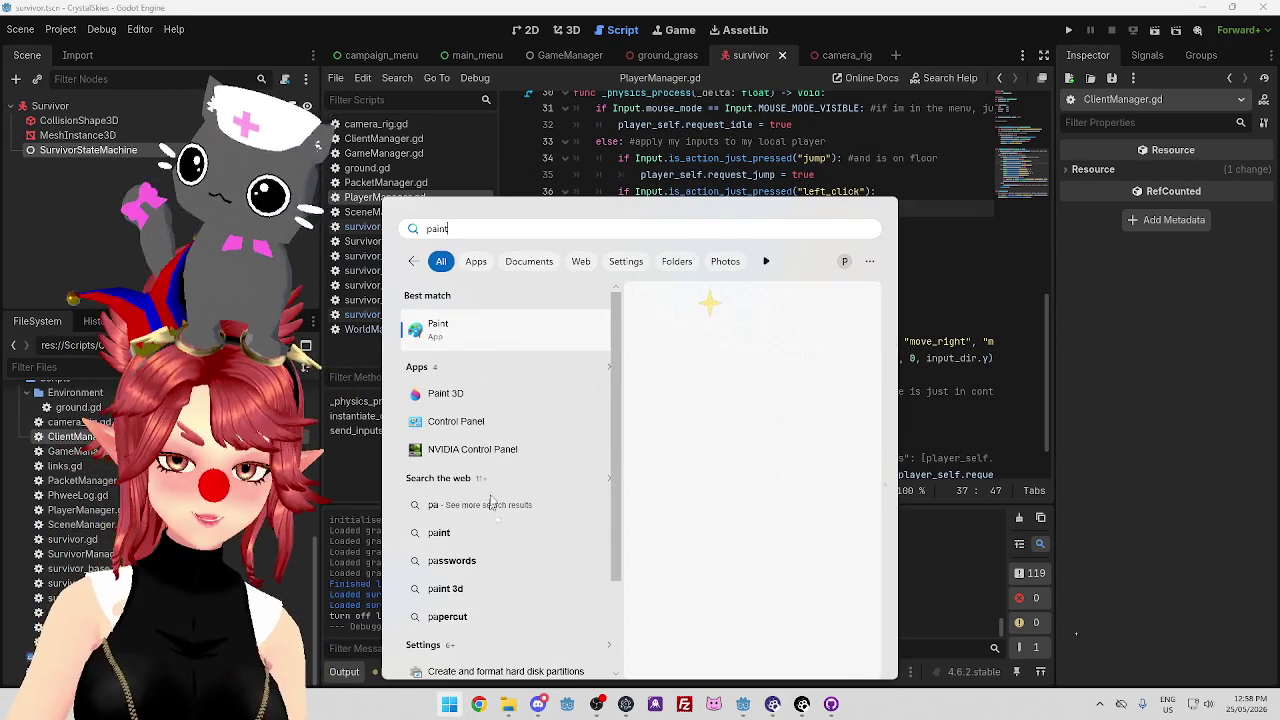
pyautogui.click(533, 340)
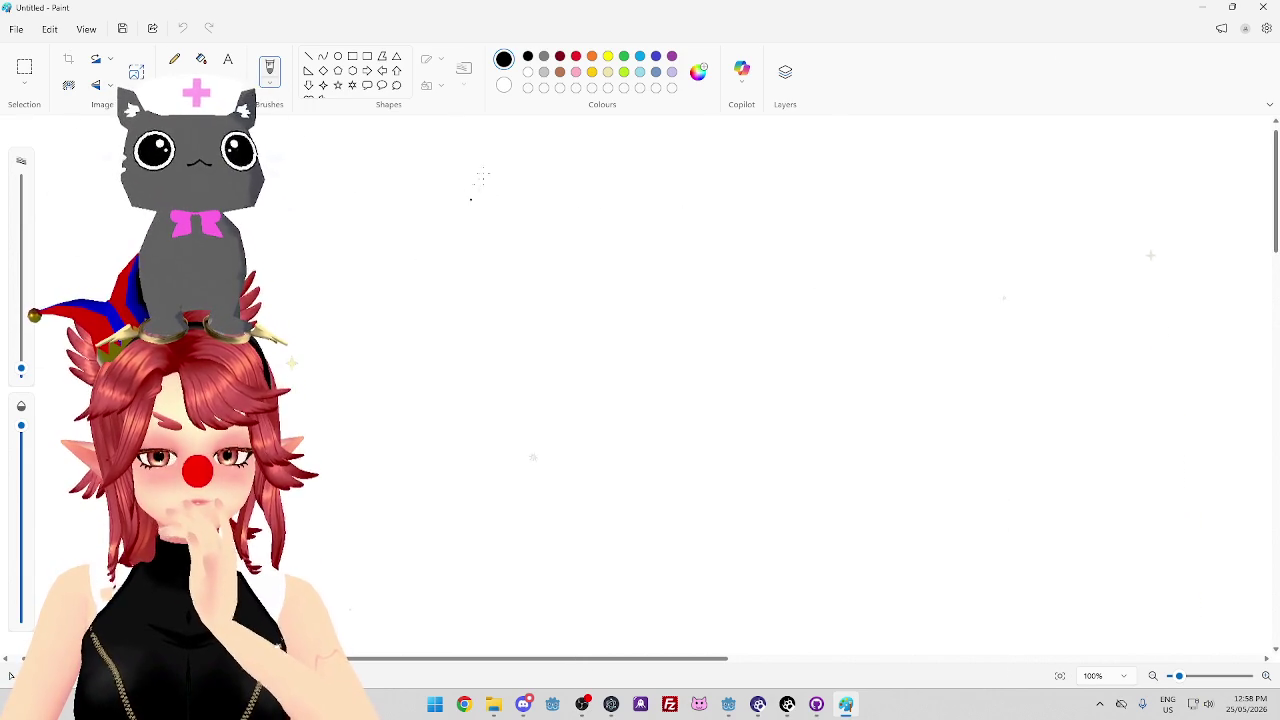
# Freehand-draw an oval, a right arrow with small marks above, a flag, and a second circle
pyautogui.moveTo(515, 183); pyautogui.dragTo(513, 205)
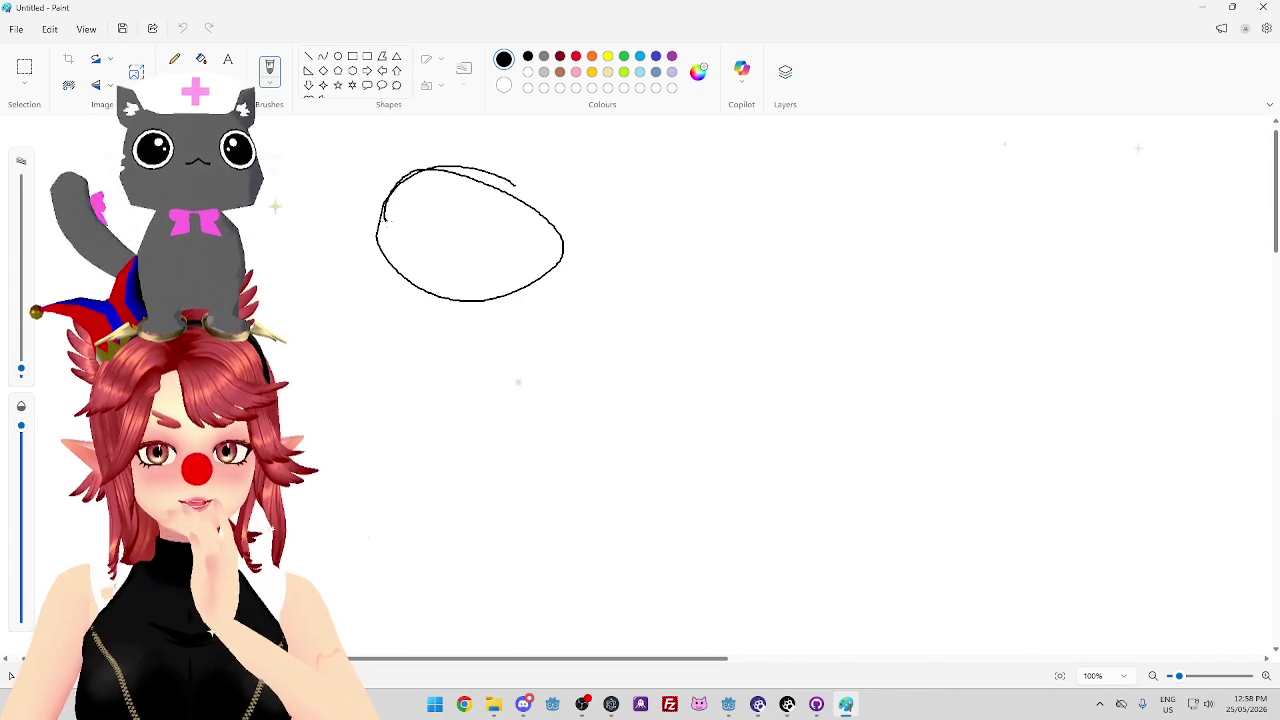
pyautogui.moveTo(570, 234)
pyautogui.mouseDown()
pyautogui.moveTo(812, 216)
pyautogui.moveTo(778, 243)
pyautogui.mouseUp()
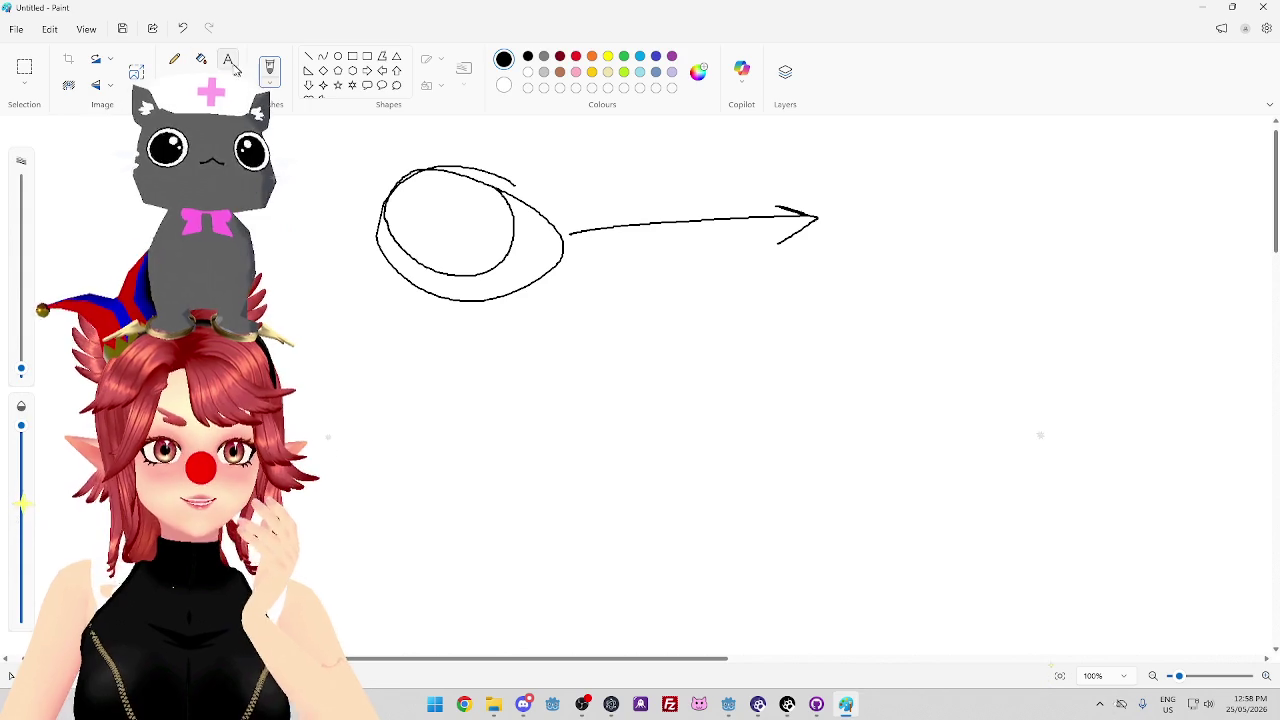
pyautogui.moveTo(623, 187); pyautogui.dragTo(635, 195)
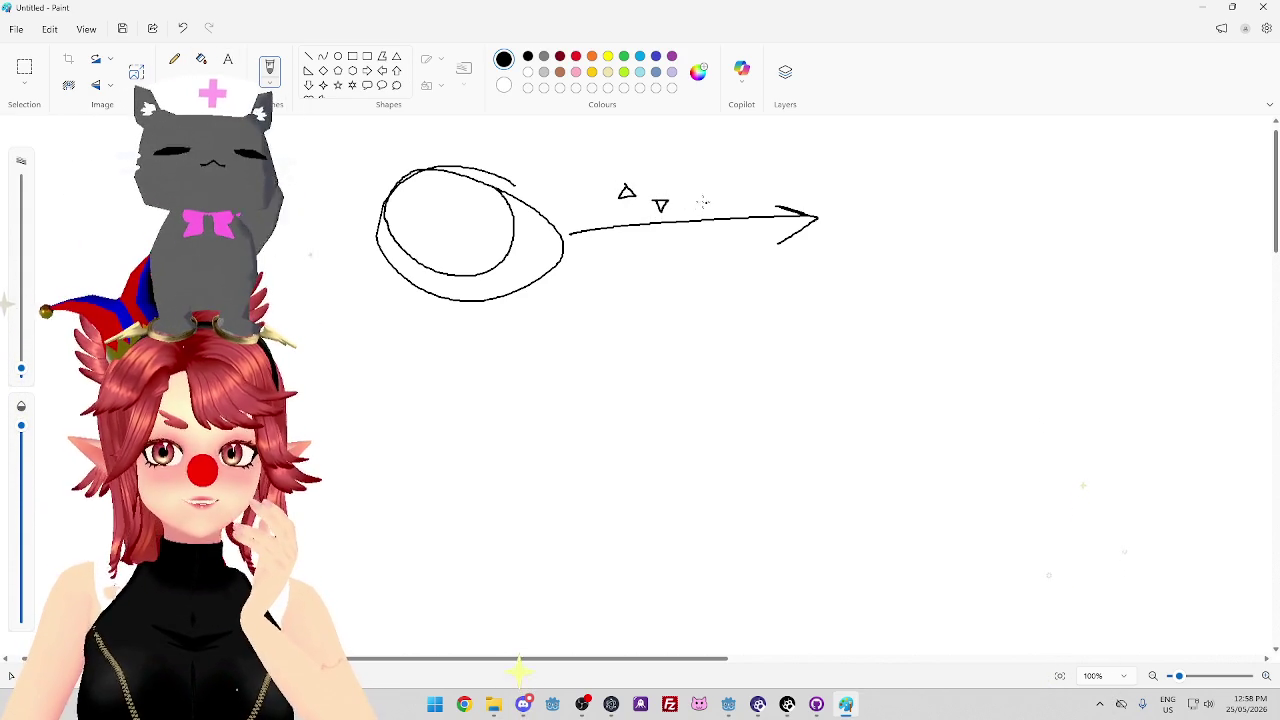
pyautogui.moveTo(695, 190); pyautogui.dragTo(699, 199)
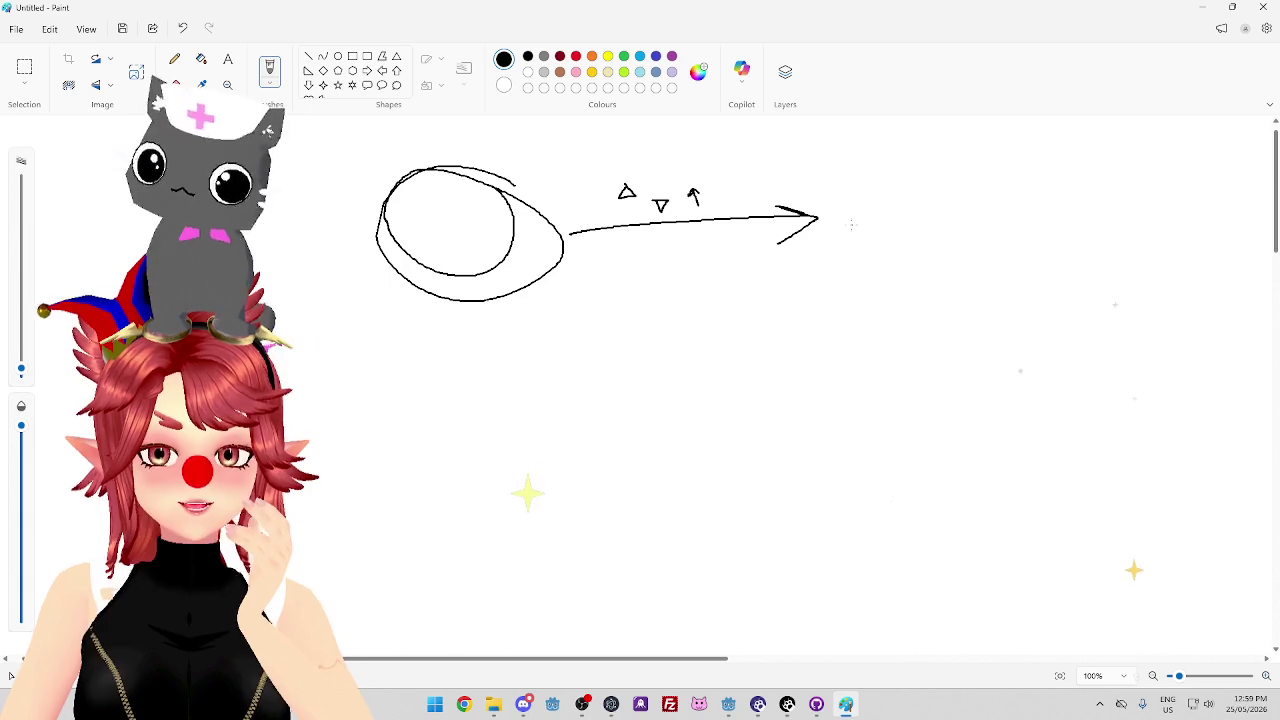
pyautogui.moveTo(840, 254); pyautogui.dragTo(840, 190)
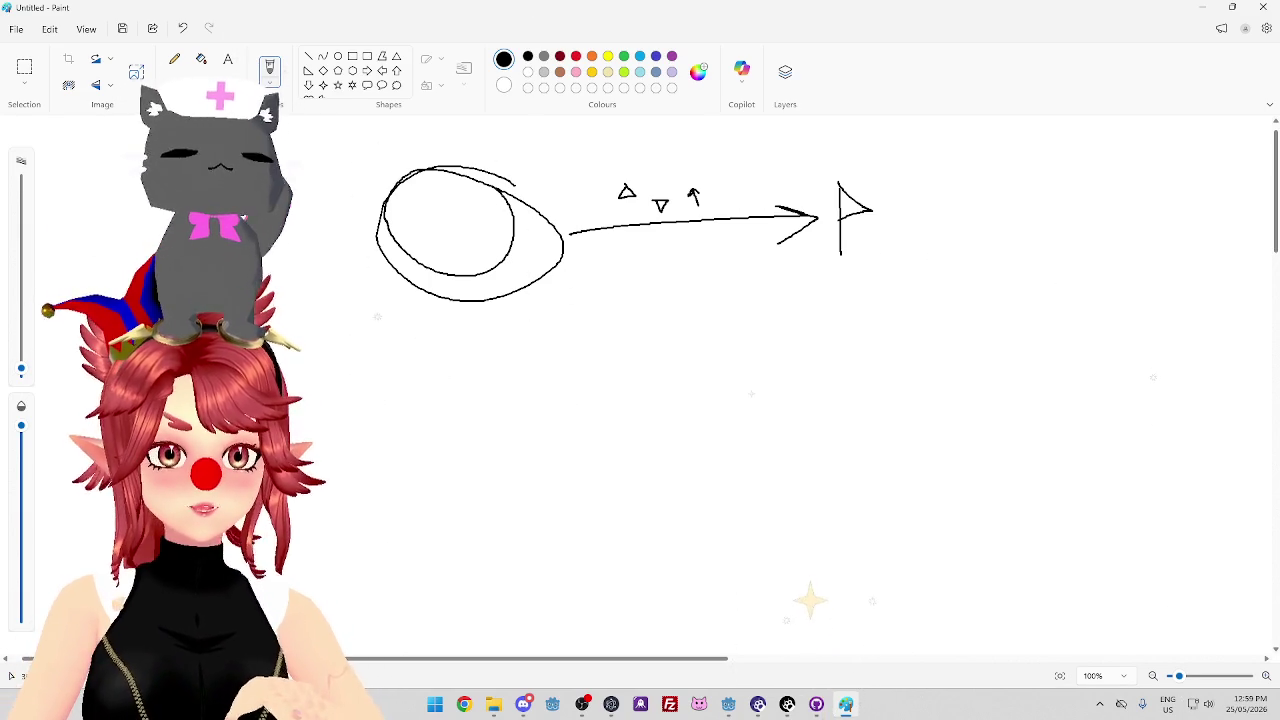
pyautogui.moveTo(355, 357)
pyautogui.mouseDown()
pyautogui.moveTo(298, 364)
pyautogui.moveTo(412, 380)
pyautogui.mouseUp()
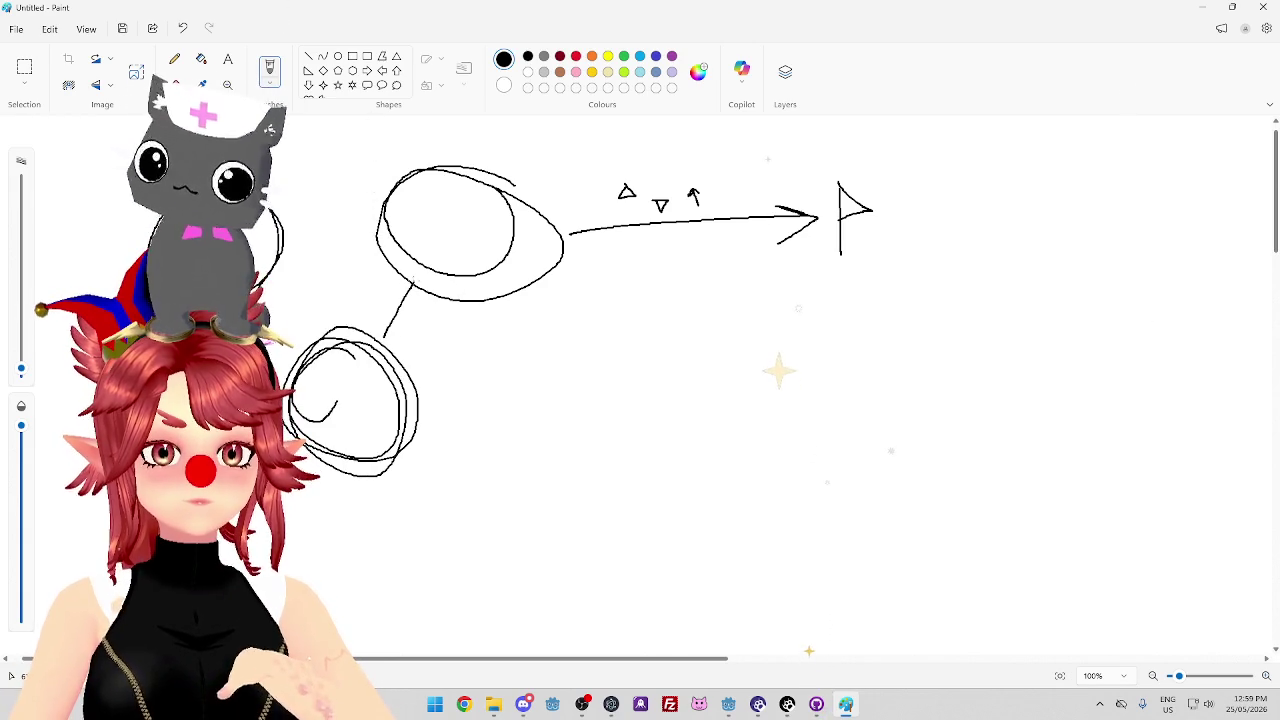
# Add a leftward link line, a down-left line from the flag, a peaked wave, and bolder arrow strokes
pyautogui.moveTo(375, 238); pyautogui.dragTo(278, 245)
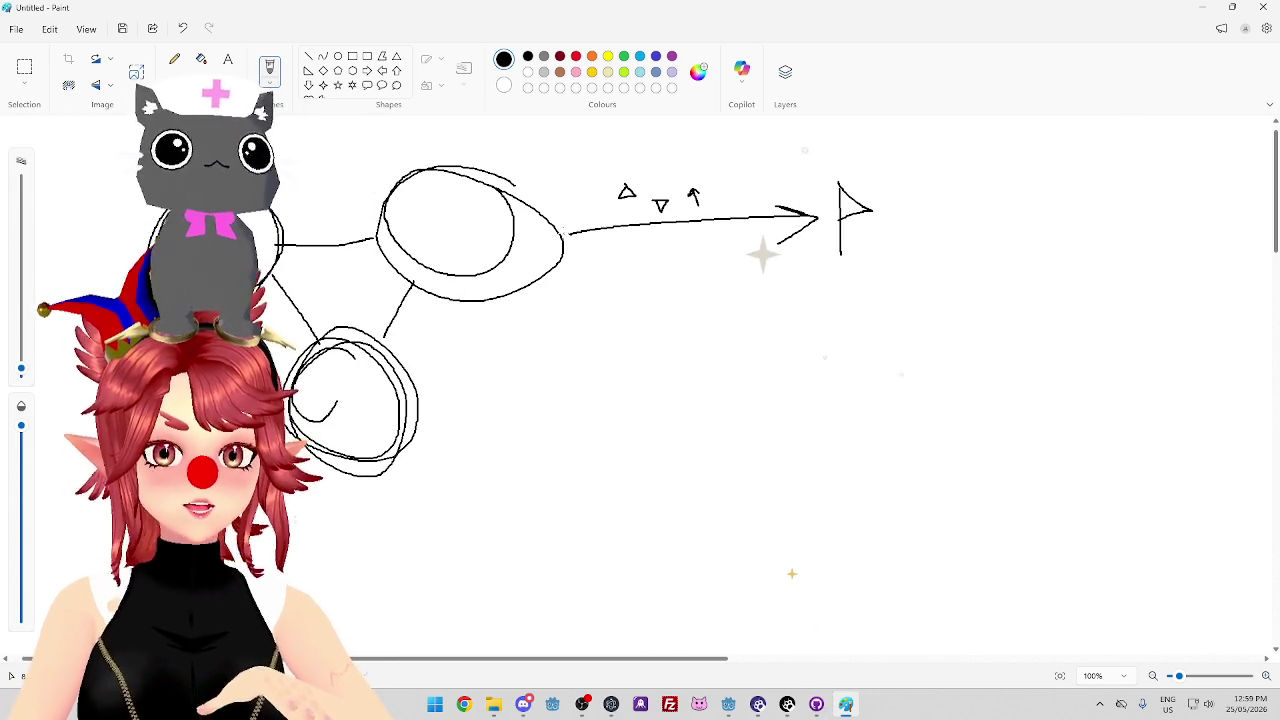
pyautogui.moveTo(785, 197); pyautogui.dragTo(816, 216)
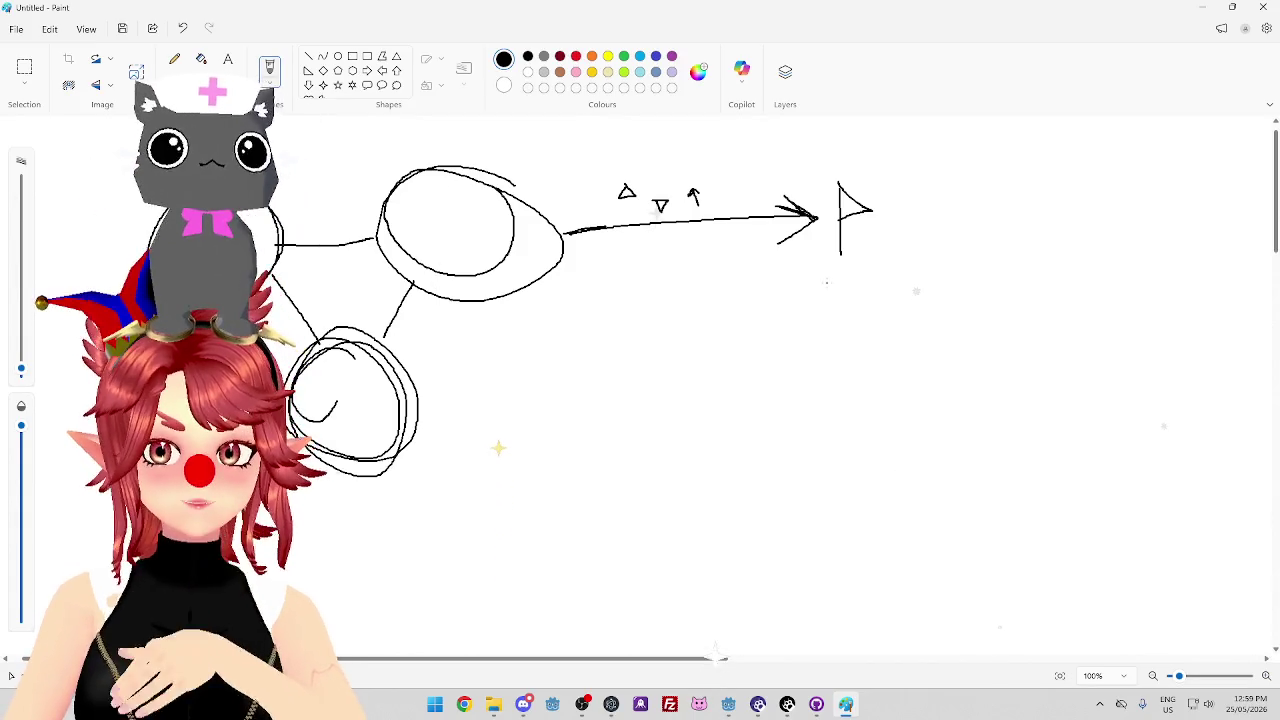
pyautogui.moveTo(826, 278); pyautogui.dragTo(718, 490)
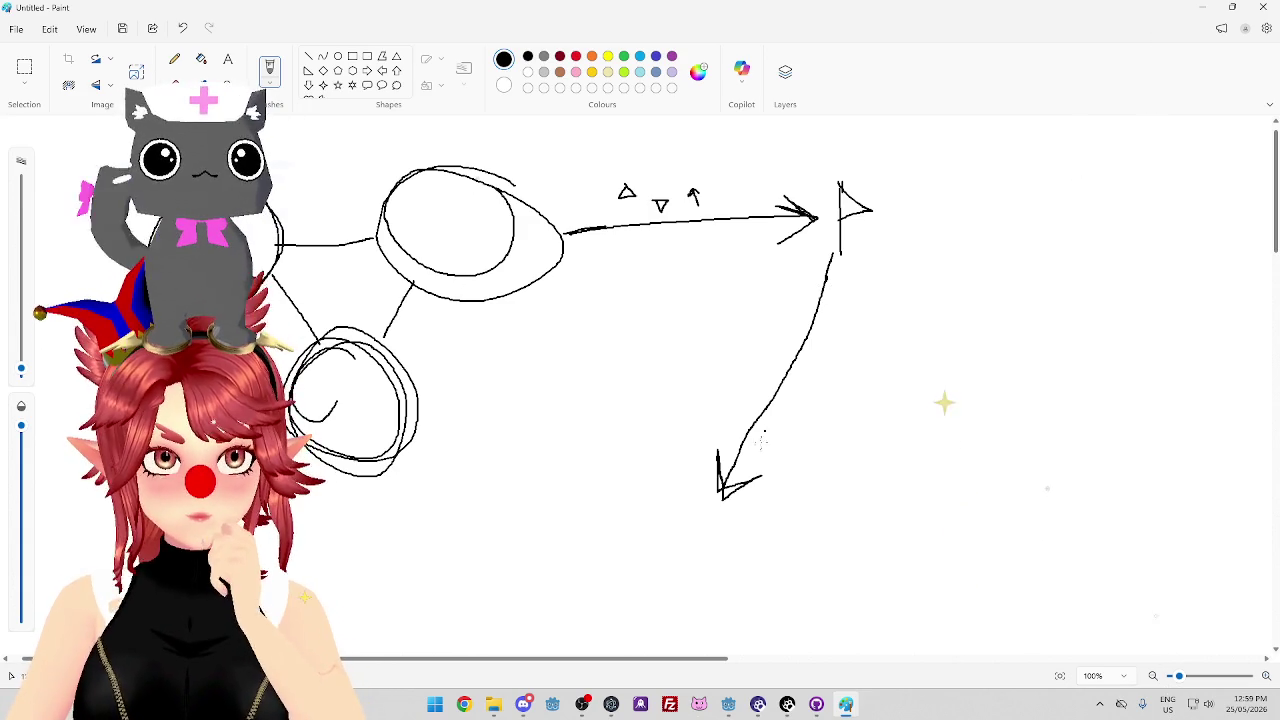
pyautogui.moveTo(632, 566)
pyautogui.mouseDown()
pyautogui.moveTo(648, 478)
pyautogui.moveTo(785, 560)
pyautogui.mouseUp()
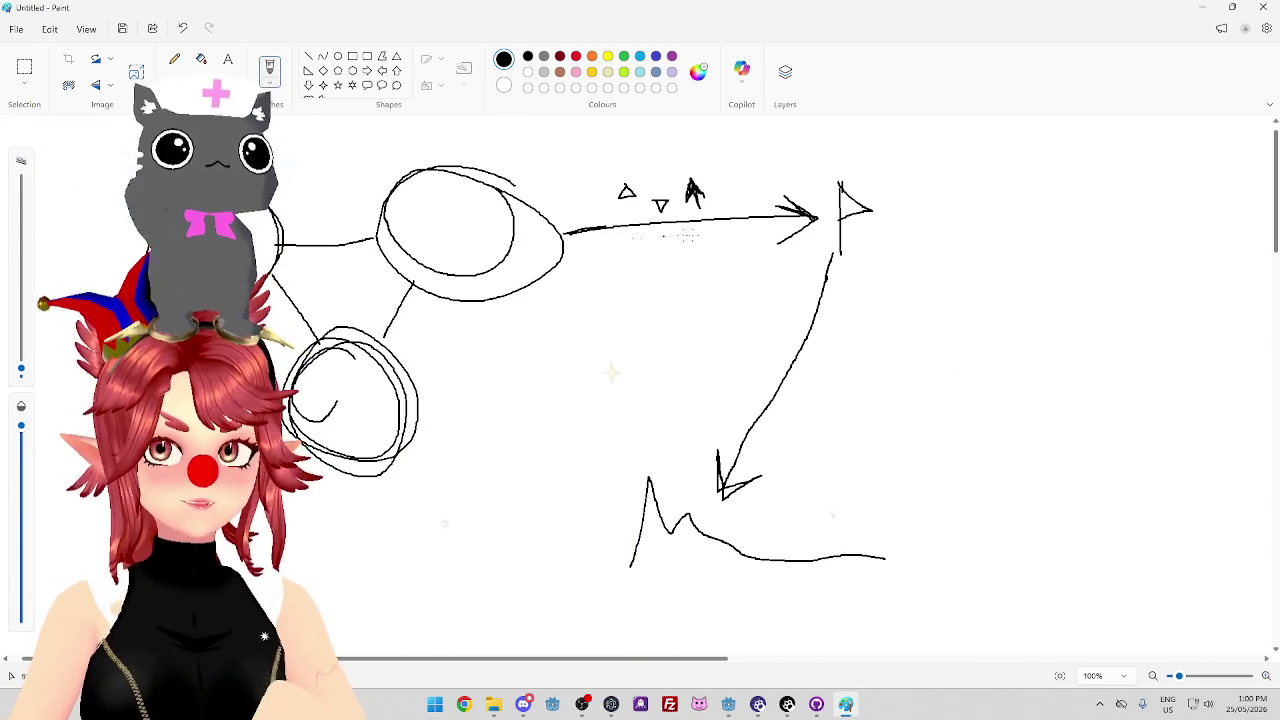
pyautogui.moveTo(568, 231); pyautogui.dragTo(820, 216)
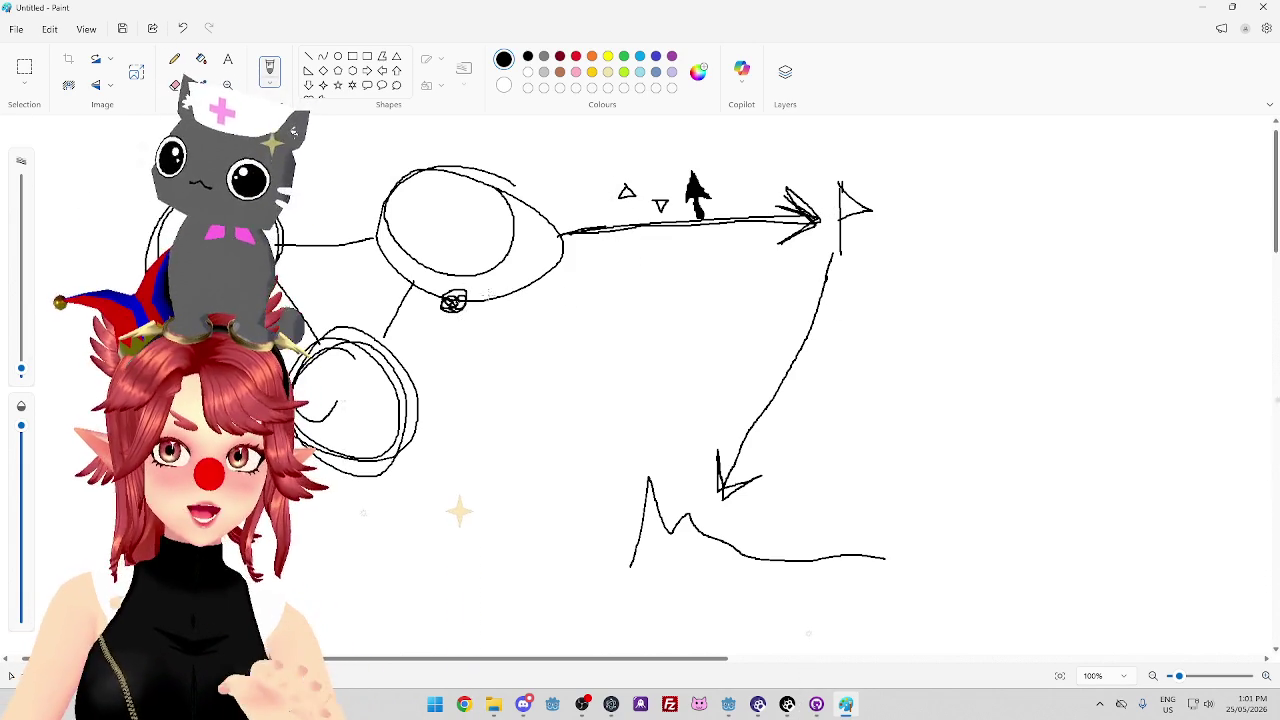
# Draw a curved line from the small scribble to the arrowhead, then zoom out to 88%
pyautogui.moveTo(460, 301); pyautogui.dragTo(788, 243)
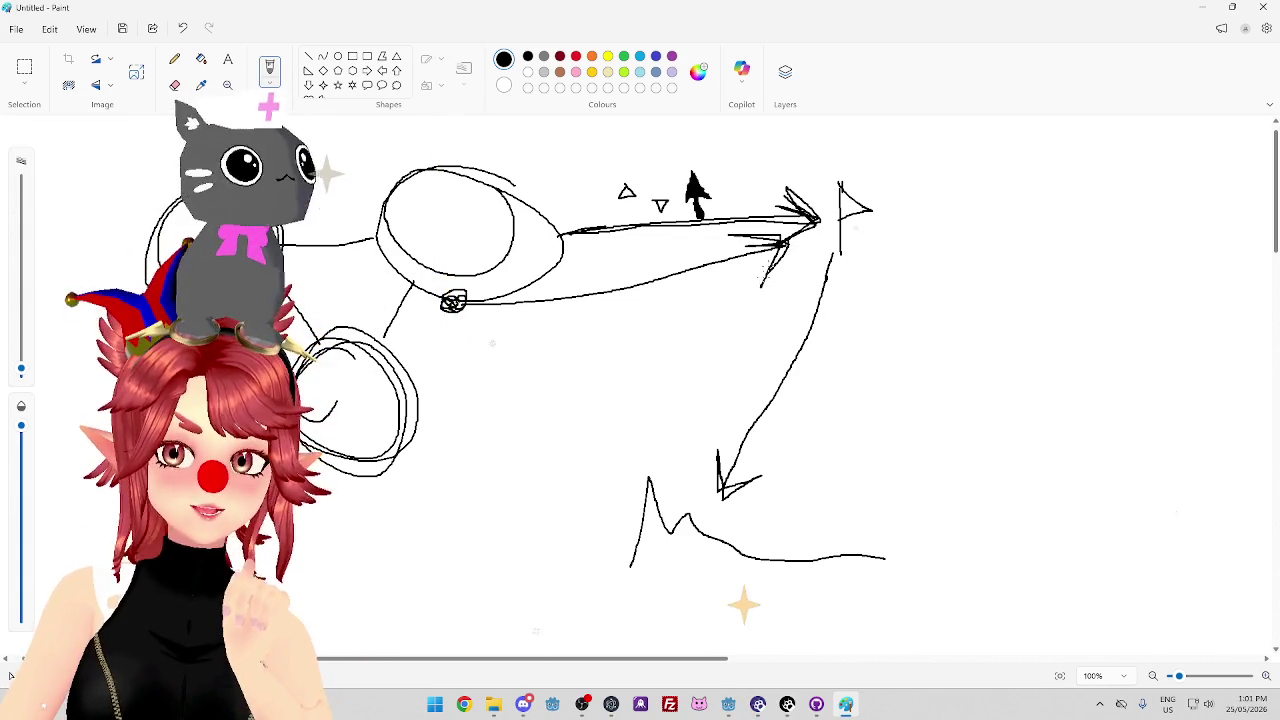
pyautogui.scroll(-1, 740, 550)
pyautogui.scroll(-3, 737, 528)
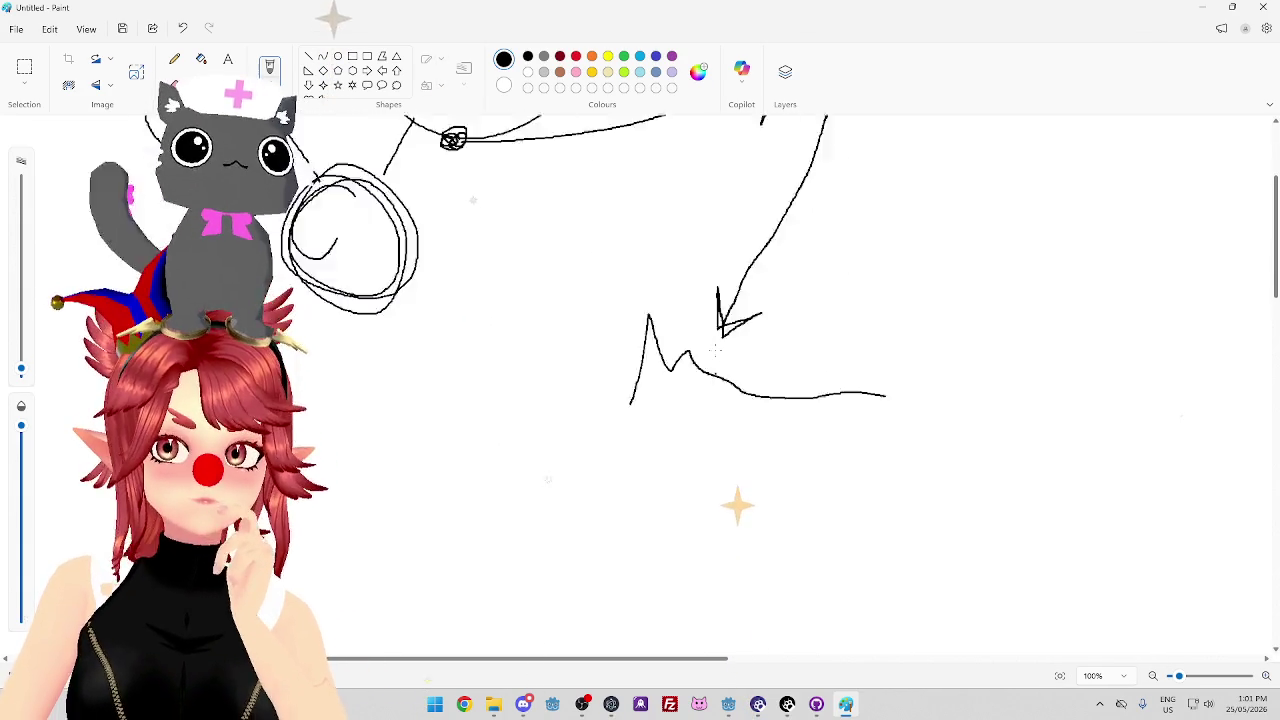
pyautogui.scroll(5, 737, 506)
pyautogui.moveTo(455, 659)
pyautogui.mouseDown()
pyautogui.moveTo(735, 661)
pyautogui.moveTo(597, 661)
pyautogui.mouseUp()
pyautogui.scroll(-1, 735, 661)
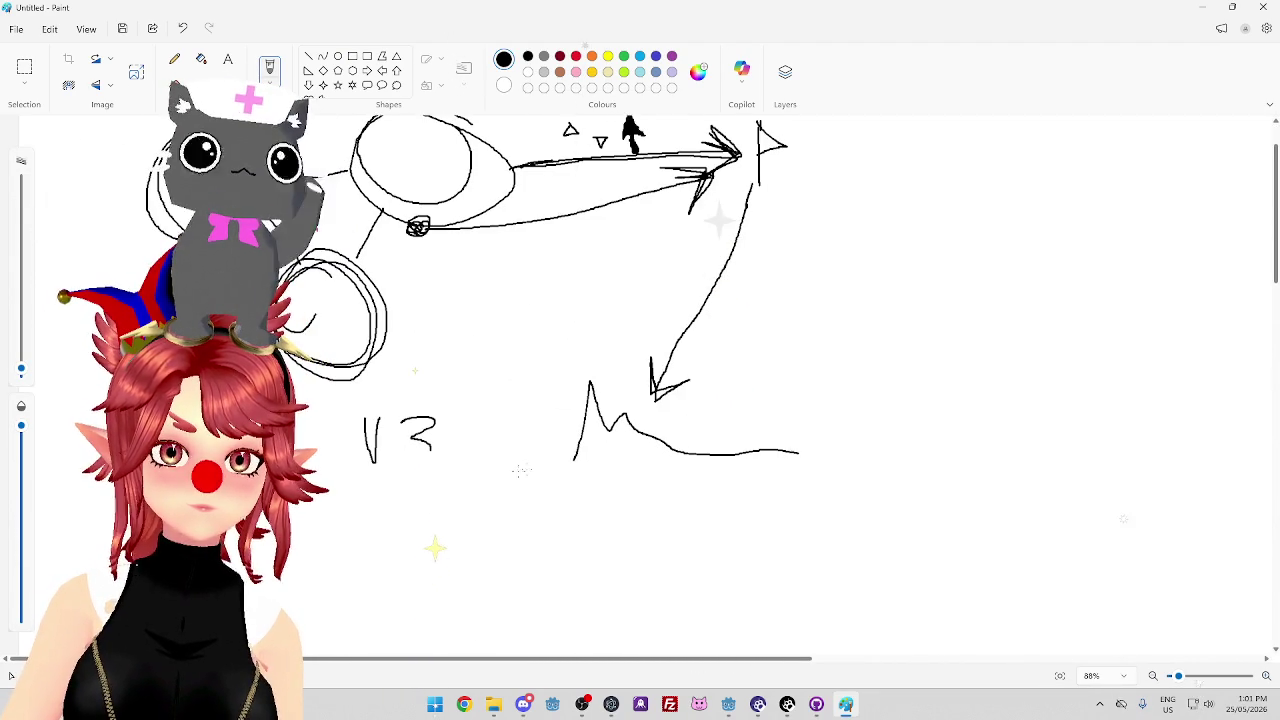
pyautogui.scroll(-3, 537, 459)
pyautogui.scroll(4, 600, 490)
pyautogui.keyDown('ctrl'); pyautogui.scroll(-3, 710, 536); pyautogui.keyUp('ctrl')
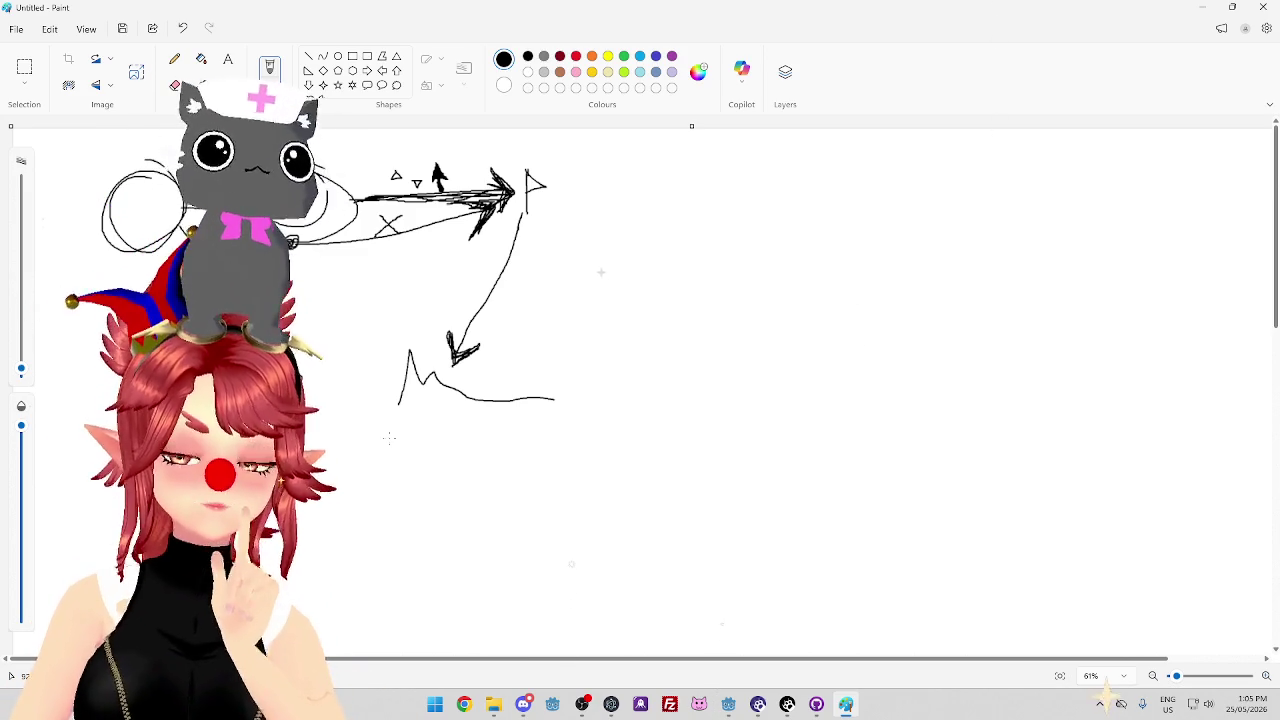
# Sketch new circles and connecting arrows on the right, doubling the top circle
pyautogui.moveTo(790, 358); pyautogui.dragTo(800, 360)
pyautogui.moveTo(995, 380); pyautogui.dragTo(1026, 373)
pyautogui.moveTo(828, 393); pyautogui.dragTo(871, 394)
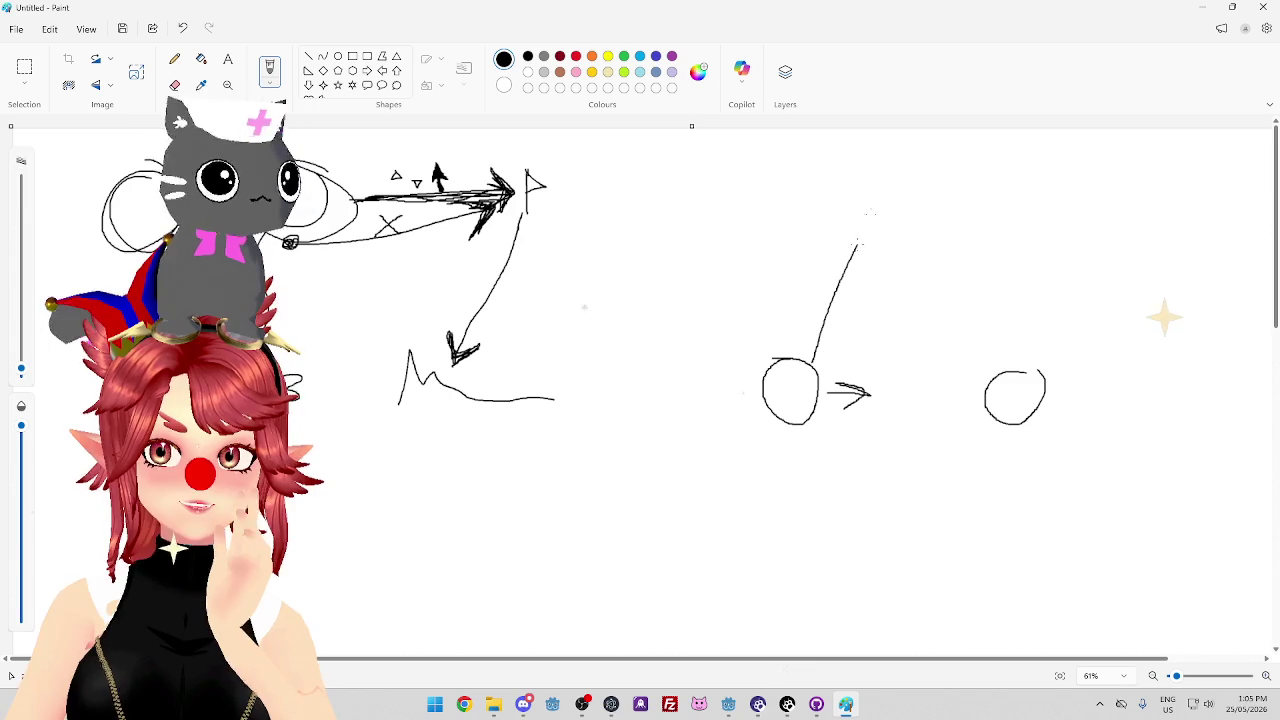
pyautogui.moveTo(930, 215)
pyautogui.mouseDown()
pyautogui.moveTo(1008, 366)
pyautogui.moveTo(1010, 330)
pyautogui.mouseUp()
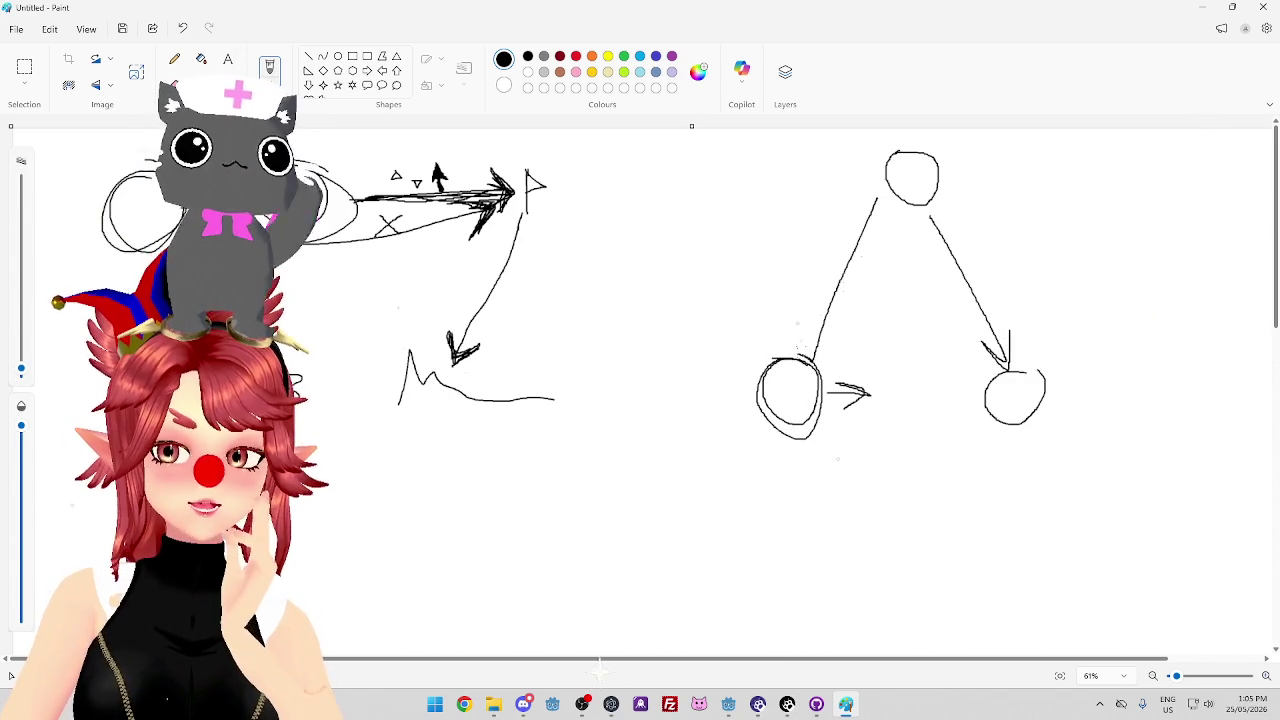
pyautogui.moveTo(920, 147)
pyautogui.mouseDown()
pyautogui.moveTo(900, 212)
pyautogui.moveTo(862, 170)
pyautogui.moveTo(903, 172)
pyautogui.mouseUp()
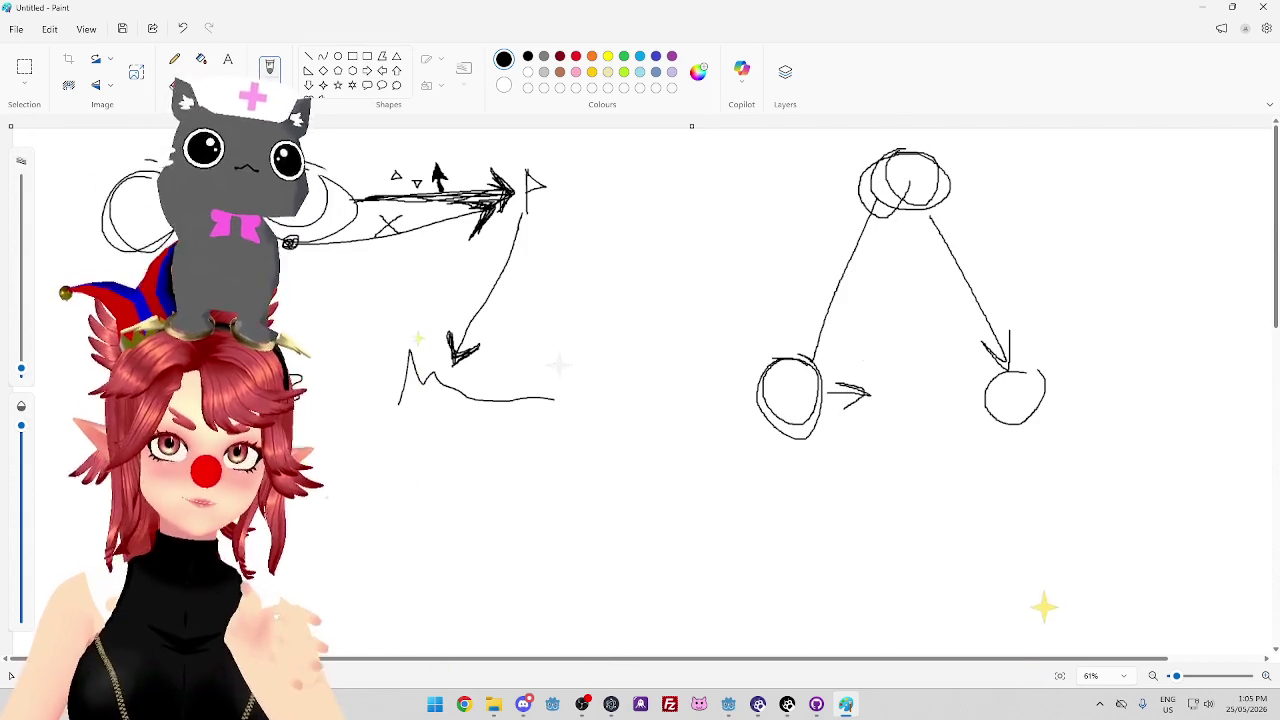
# Erase the circles, arrows, arrowheads and leftover strokes to clear the earlier diagram
pyautogui.click(174, 85)
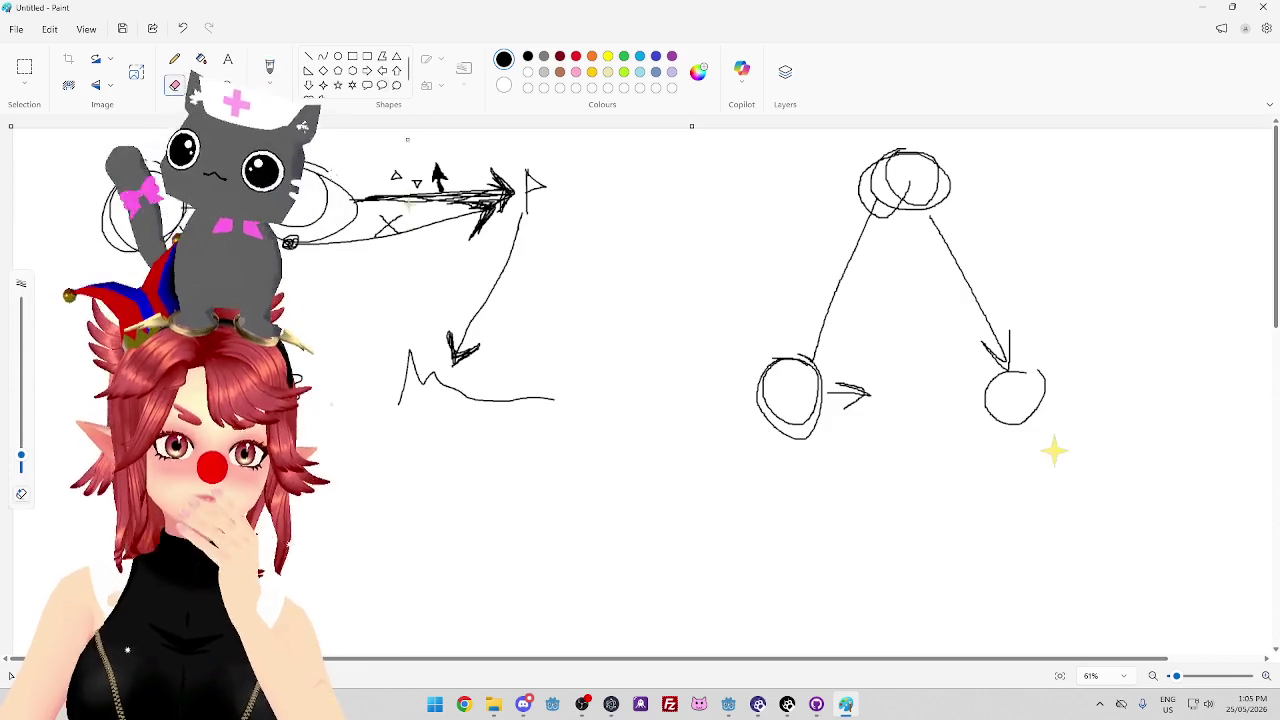
pyautogui.moveTo(703, 353)
pyautogui.mouseDown()
pyautogui.moveTo(823, 323)
pyautogui.moveTo(882, 365)
pyautogui.mouseUp()
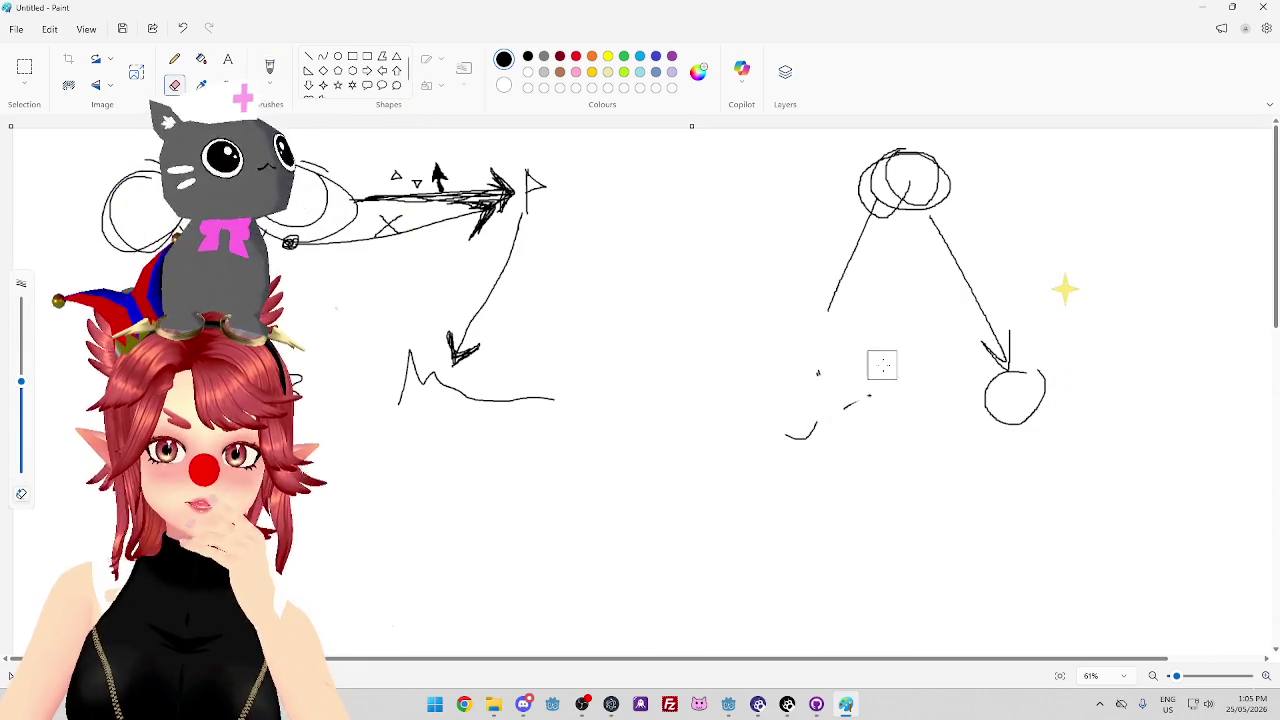
pyautogui.moveTo(815, 343)
pyautogui.mouseDown()
pyautogui.moveTo(940, 372)
pyautogui.moveTo(920, 149)
pyautogui.moveTo(869, 194)
pyautogui.moveTo(806, 359)
pyautogui.mouseUp()
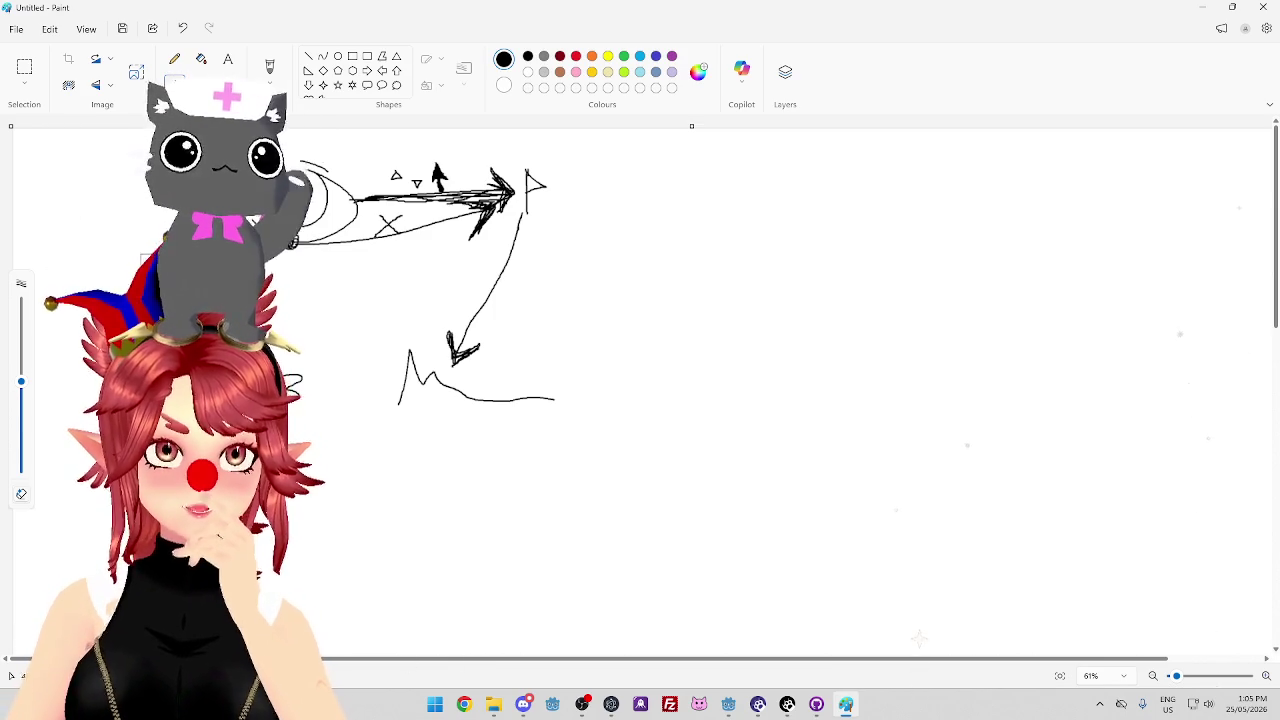
pyautogui.moveTo(325, 195)
pyautogui.mouseDown()
pyautogui.moveTo(300, 240)
pyautogui.moveTo(386, 217)
pyautogui.moveTo(489, 225)
pyautogui.mouseUp()
pyautogui.moveTo(326, 194)
pyautogui.mouseDown()
pyautogui.moveTo(533, 207)
pyautogui.moveTo(371, 423)
pyautogui.moveTo(511, 380)
pyautogui.mouseUp()
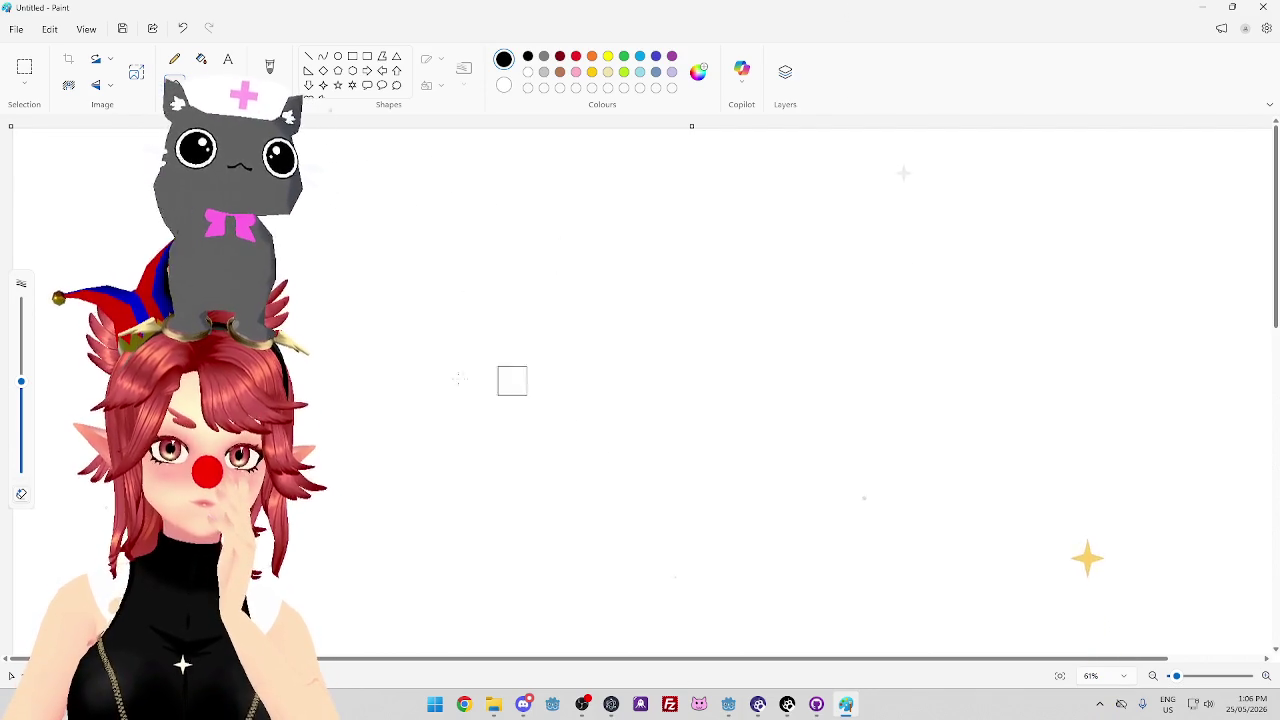
pyautogui.click(174, 60)
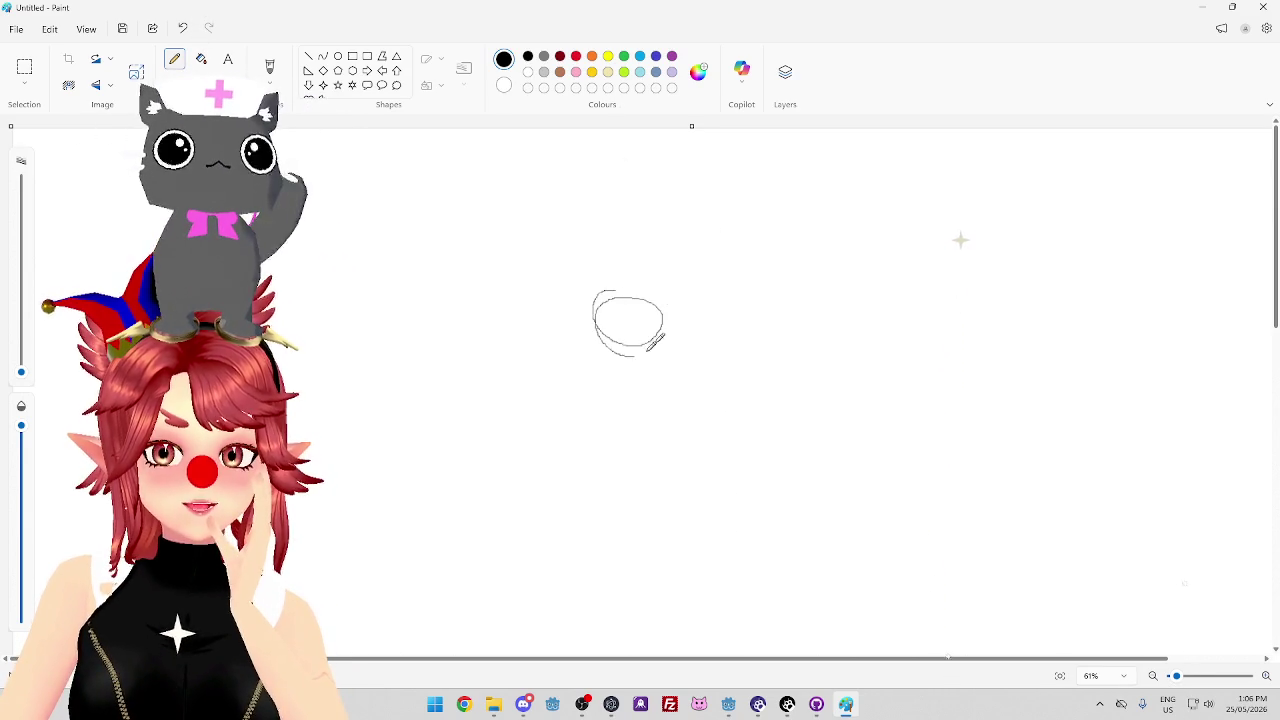
# Thicken the oval with extra scribbled loops and draw an upward arrow from its top
pyautogui.moveTo(677, 297)
pyautogui.mouseDown()
pyautogui.moveTo(620, 278)
pyautogui.moveTo(648, 283)
pyautogui.mouseUp()
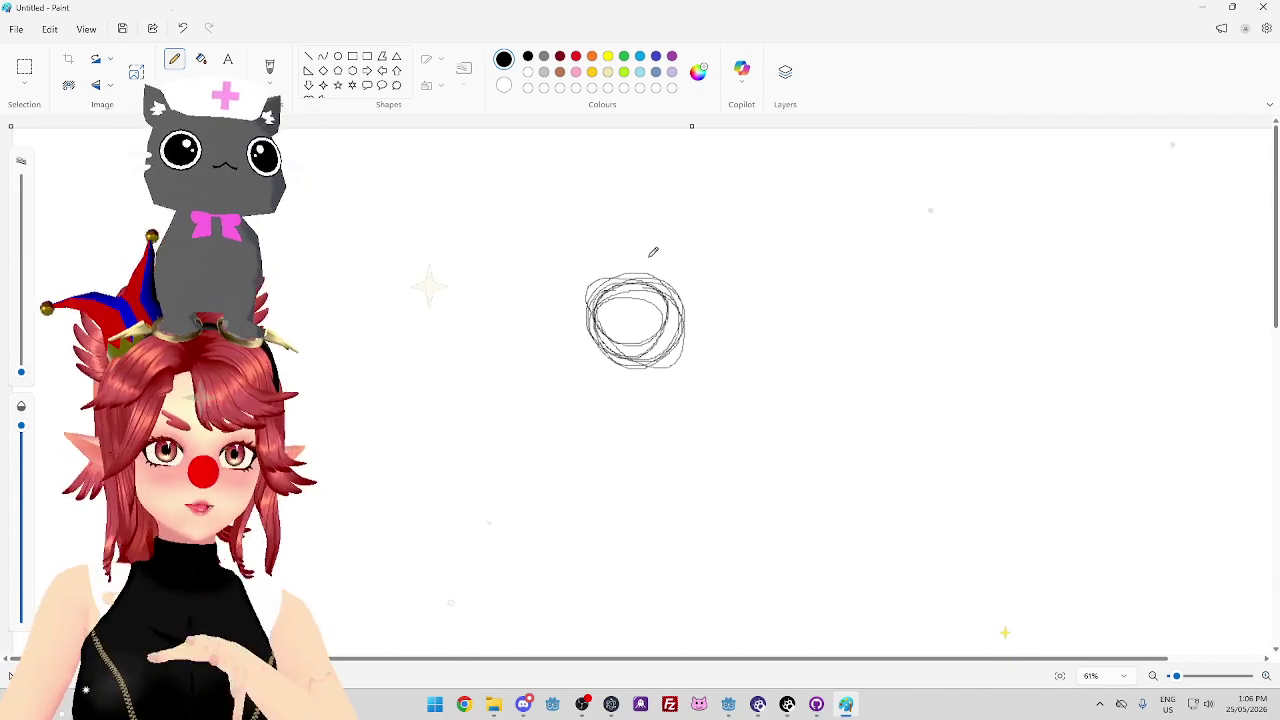
pyautogui.moveTo(634, 268)
pyautogui.mouseDown()
pyautogui.moveTo(634, 228)
pyautogui.moveTo(648, 236)
pyautogui.mouseUp()
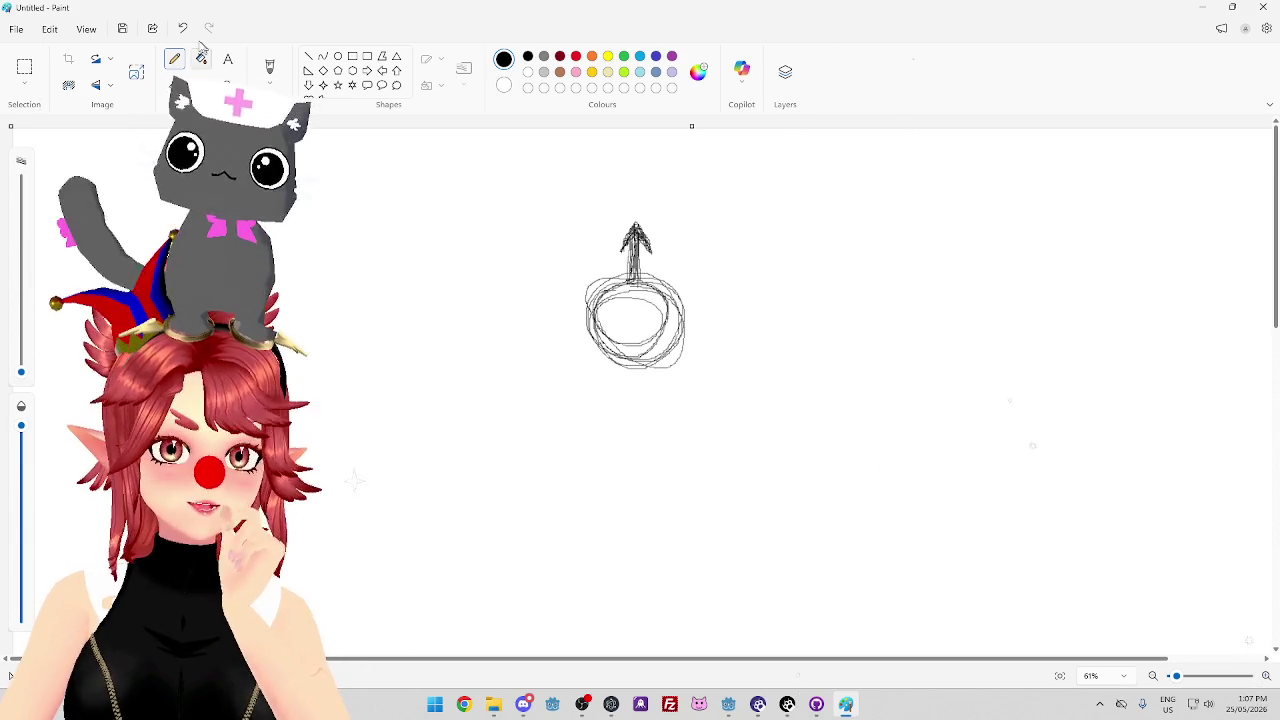
# Erase the upward arrow above the circle, leaving only the scribbled oval
pyautogui.click(174, 85)
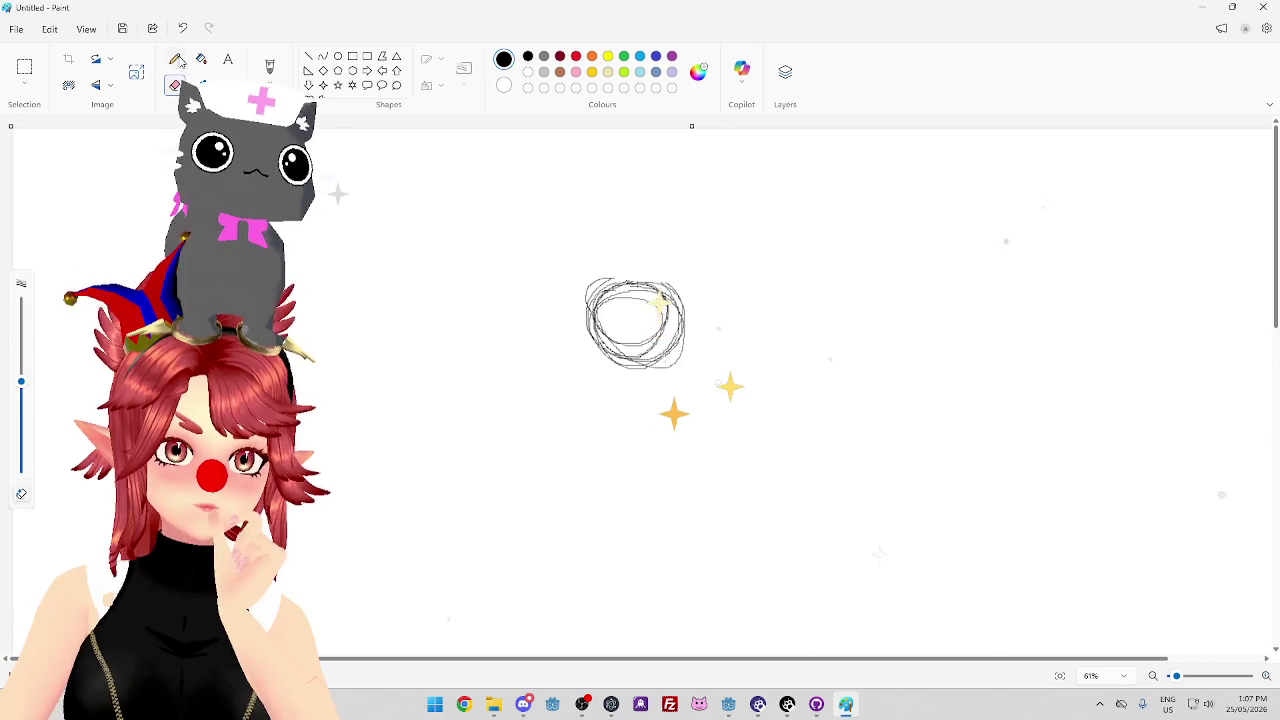
pyautogui.click(174, 59)
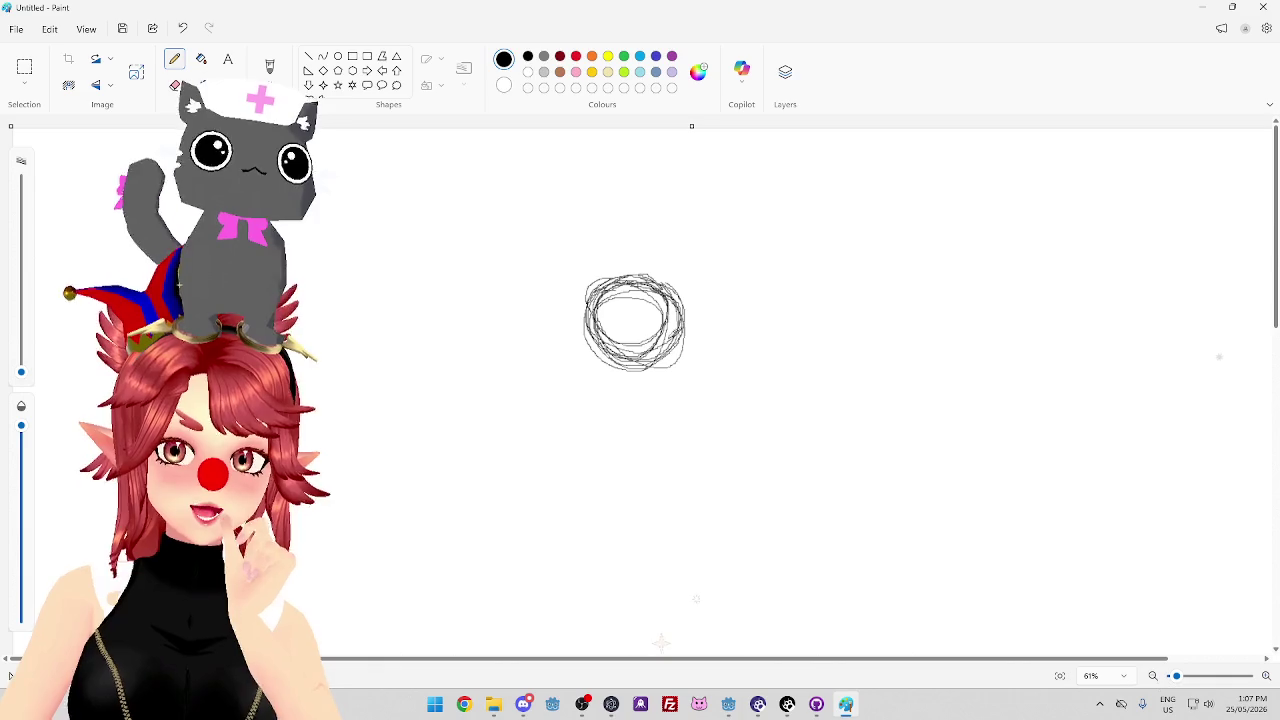
# Draw a long horizontal arrow right of the circle and a short upward arrow above it
pyautogui.moveTo(707, 318)
pyautogui.mouseDown()
pyautogui.moveTo(992, 312)
pyautogui.moveTo(971, 335)
pyautogui.mouseUp()
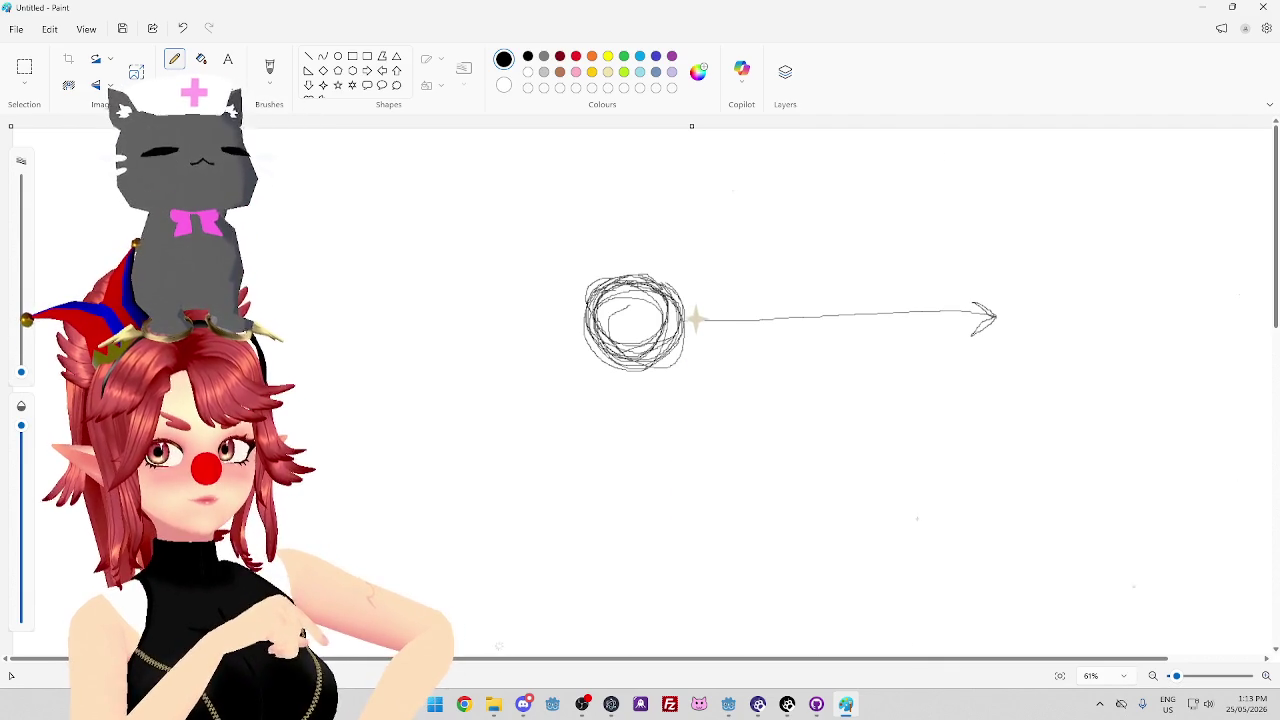
pyautogui.moveTo(653, 255); pyautogui.dragTo(652, 197)
pyautogui.moveTo(640, 222); pyautogui.dragTo(670, 220)
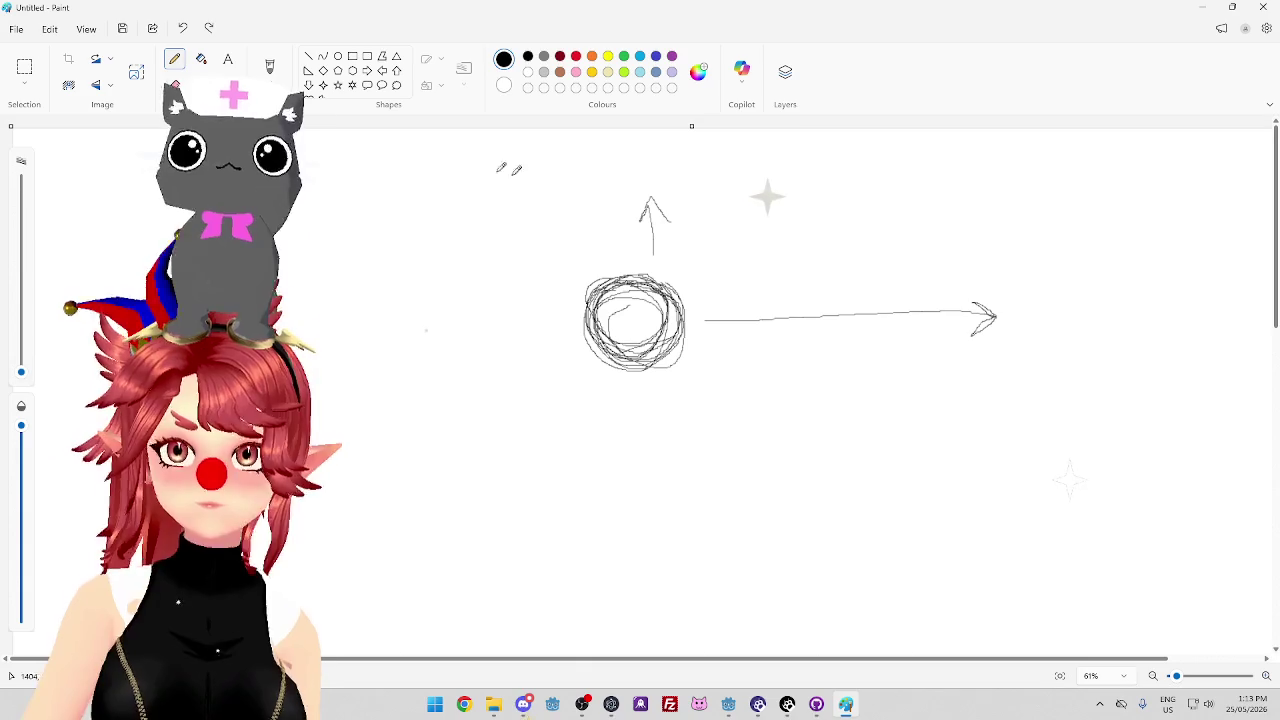
# Switch to the Text tool to place a label box above the long arrow
pyautogui.click(227, 60)
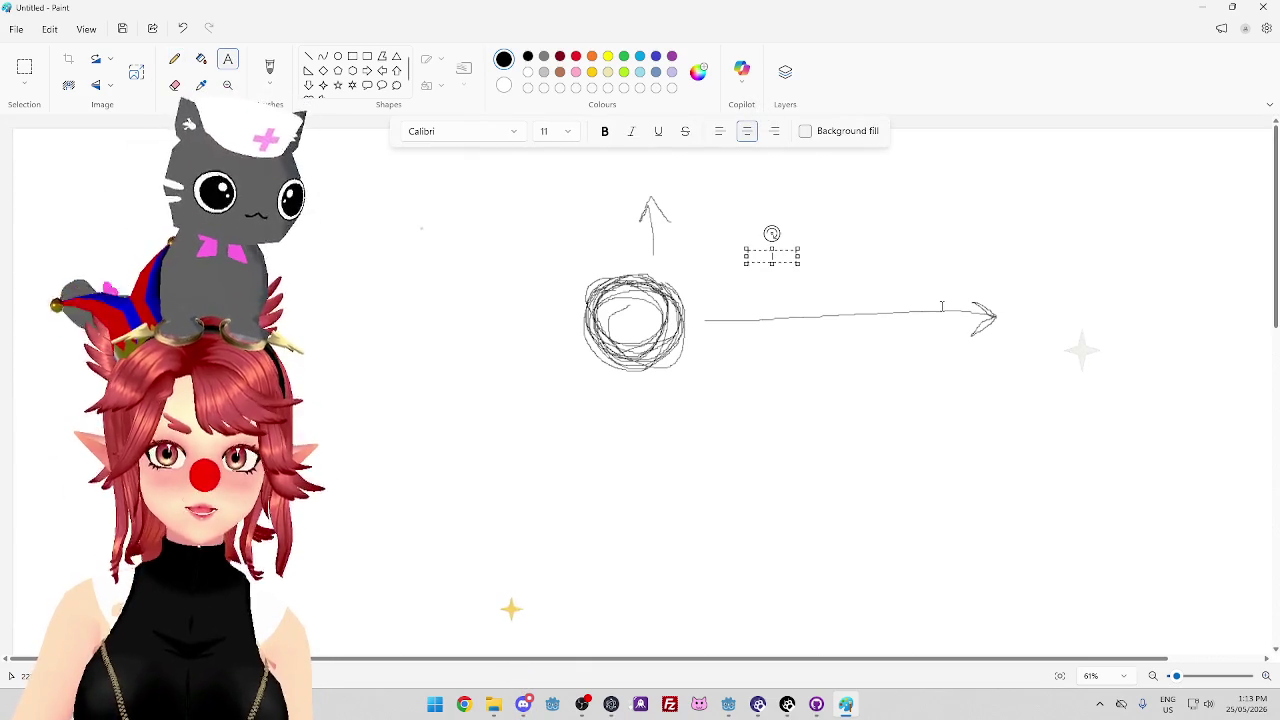
# Type the 'change playerstate' label, widen its text box, and set it to 22 pt
pyautogui.write('change')
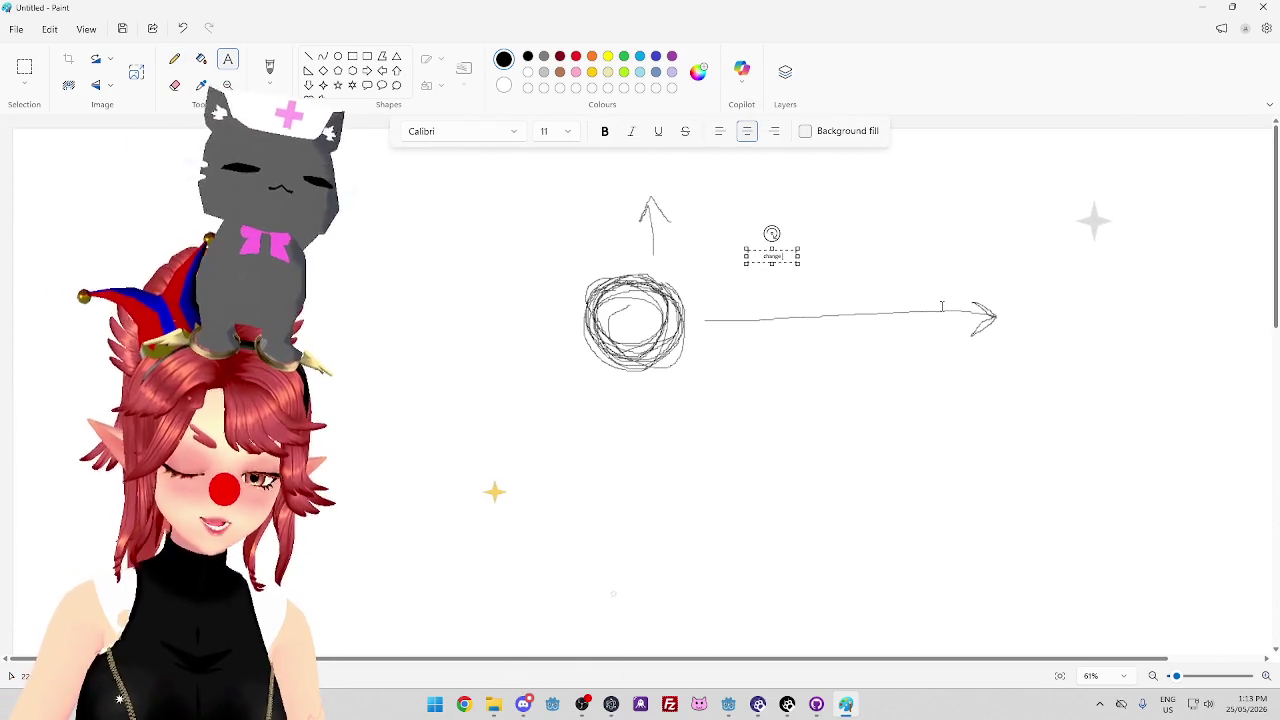
pyautogui.write(' plssssss')
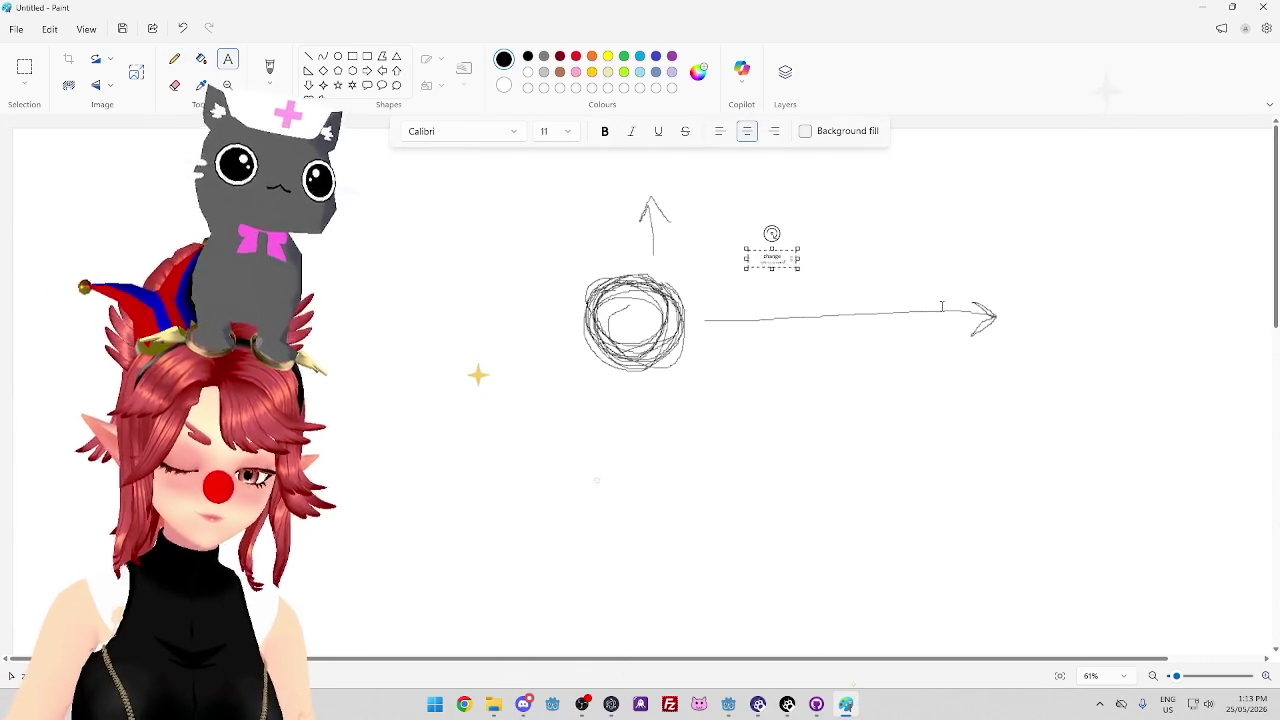
pyautogui.write('sssss')
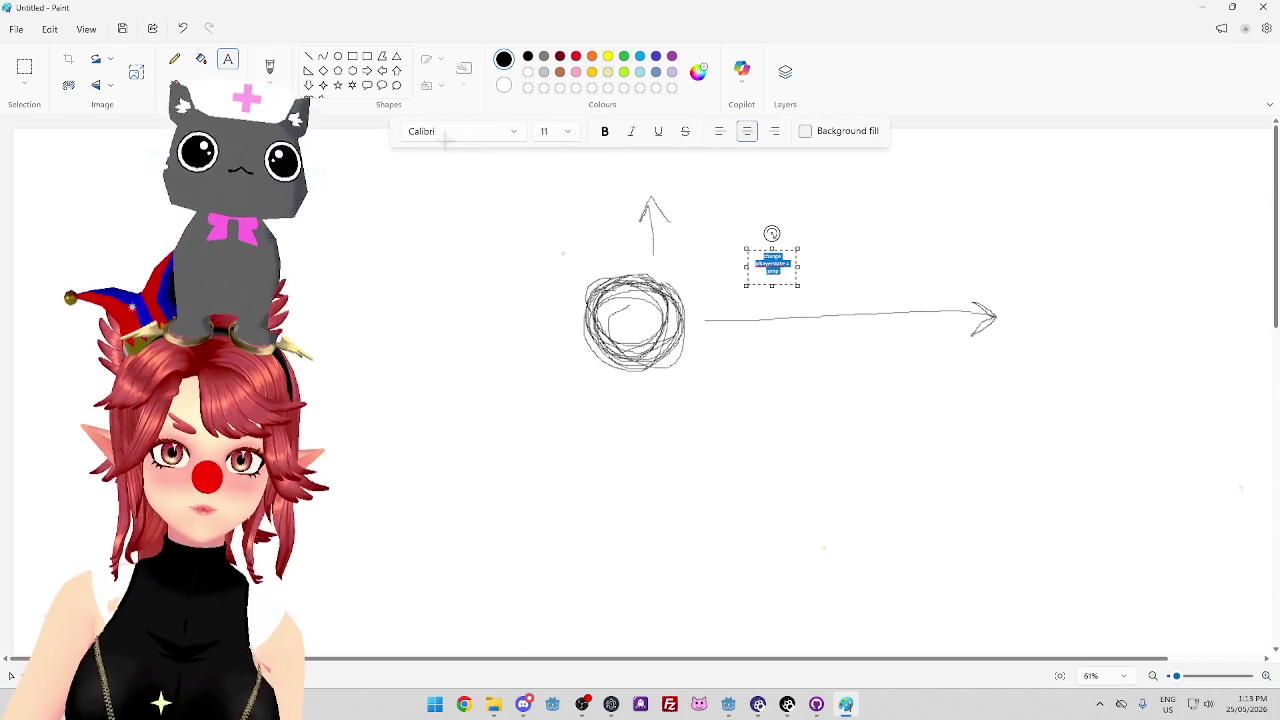
pyautogui.click(567, 131)
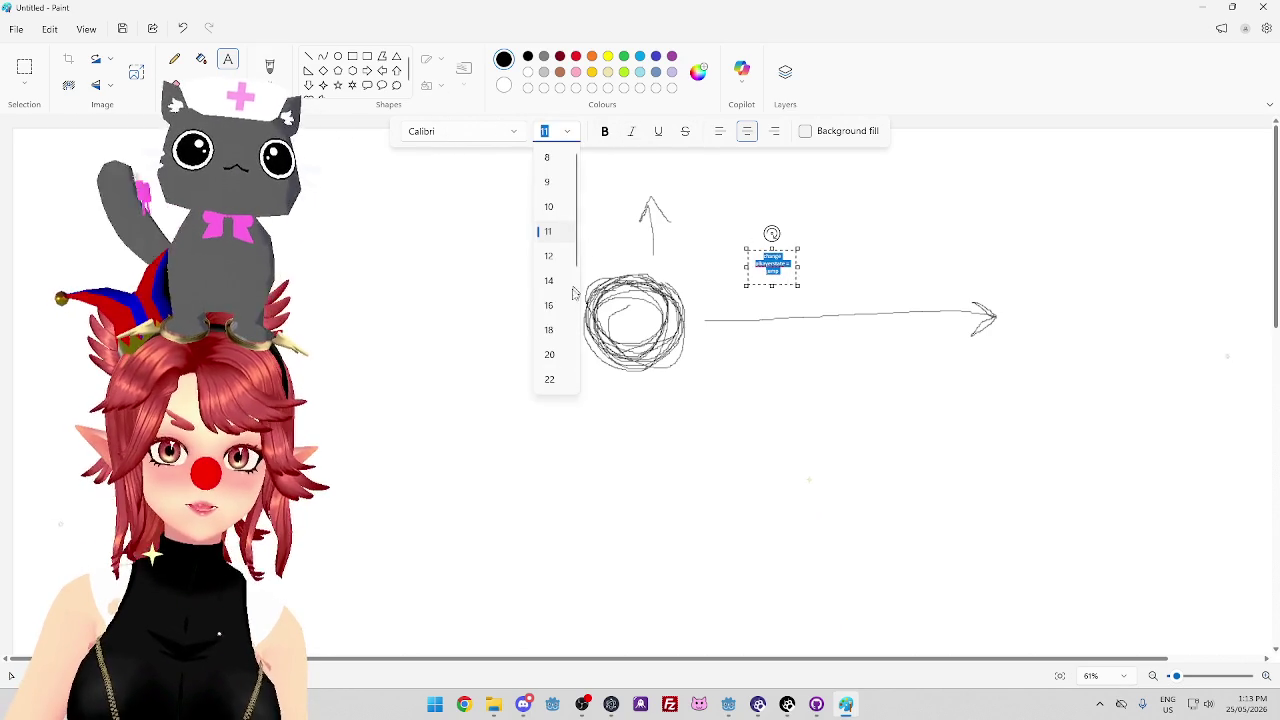
pyautogui.click(549, 330)
pyautogui.moveTo(797, 298); pyautogui.dragTo(895, 310)
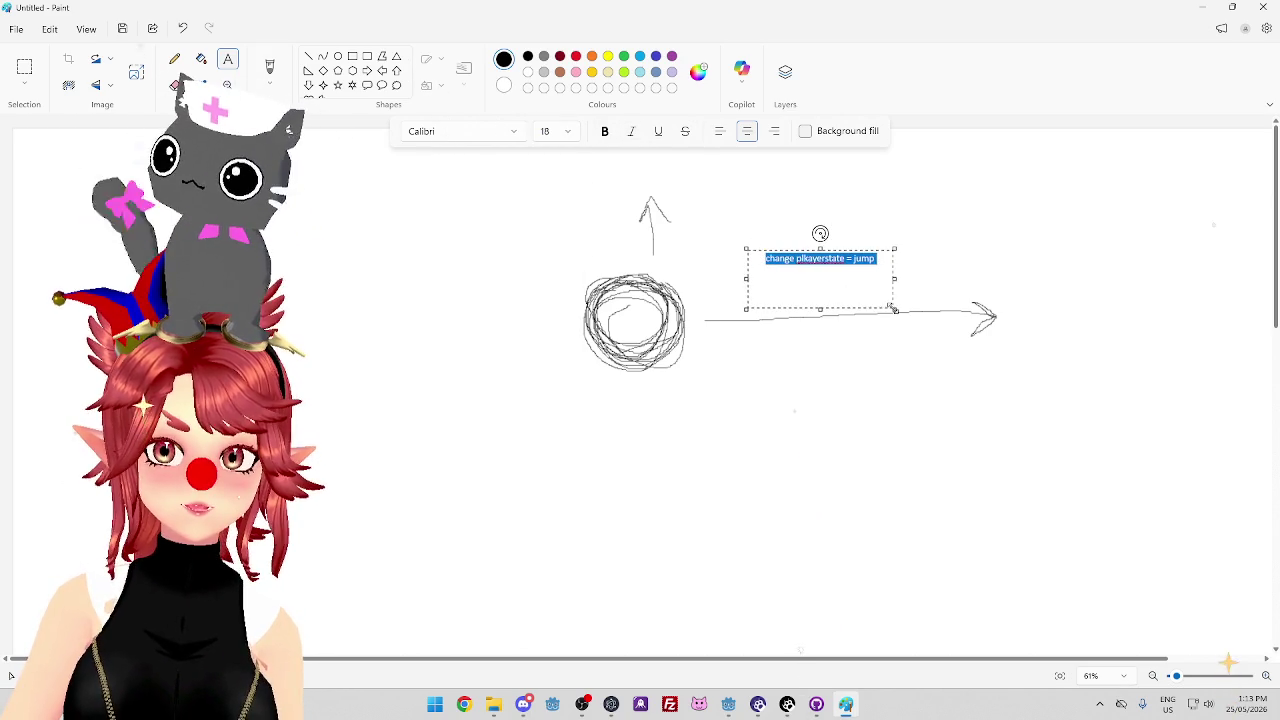
pyautogui.click(551, 378)
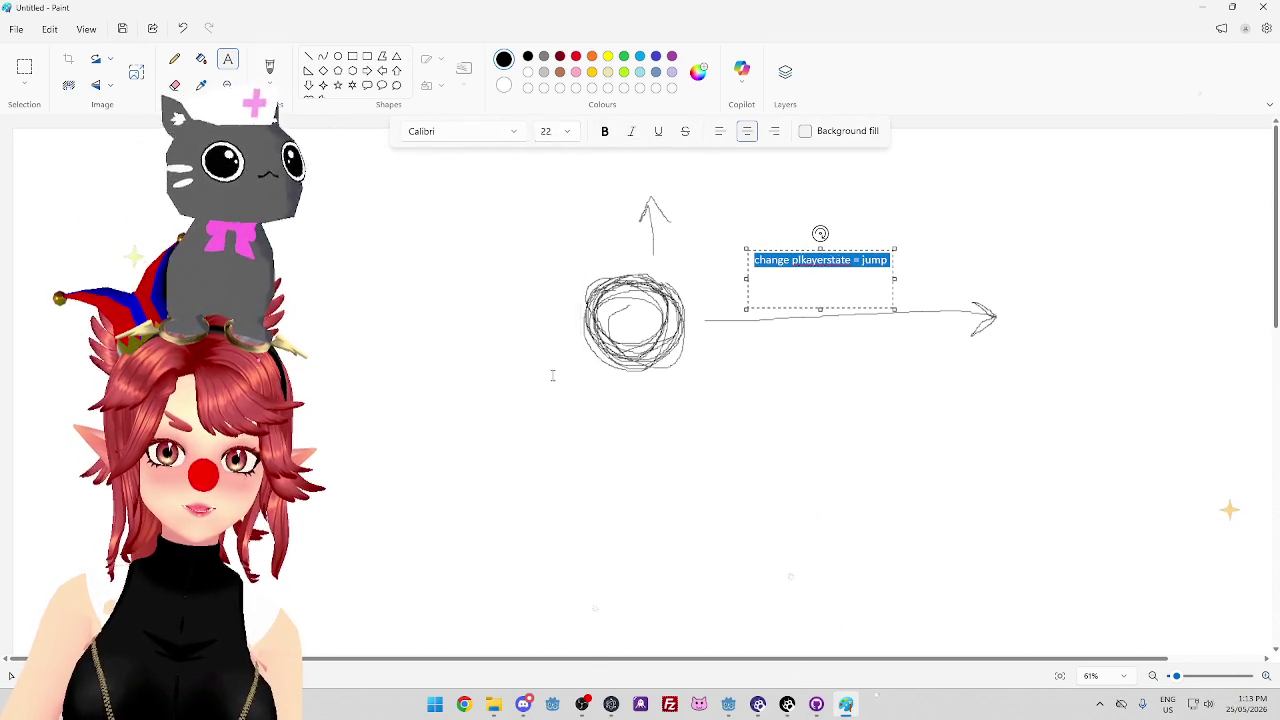
# Correct the misspelled word and enlarge the label text to size 36
pyautogui.click(808, 260)
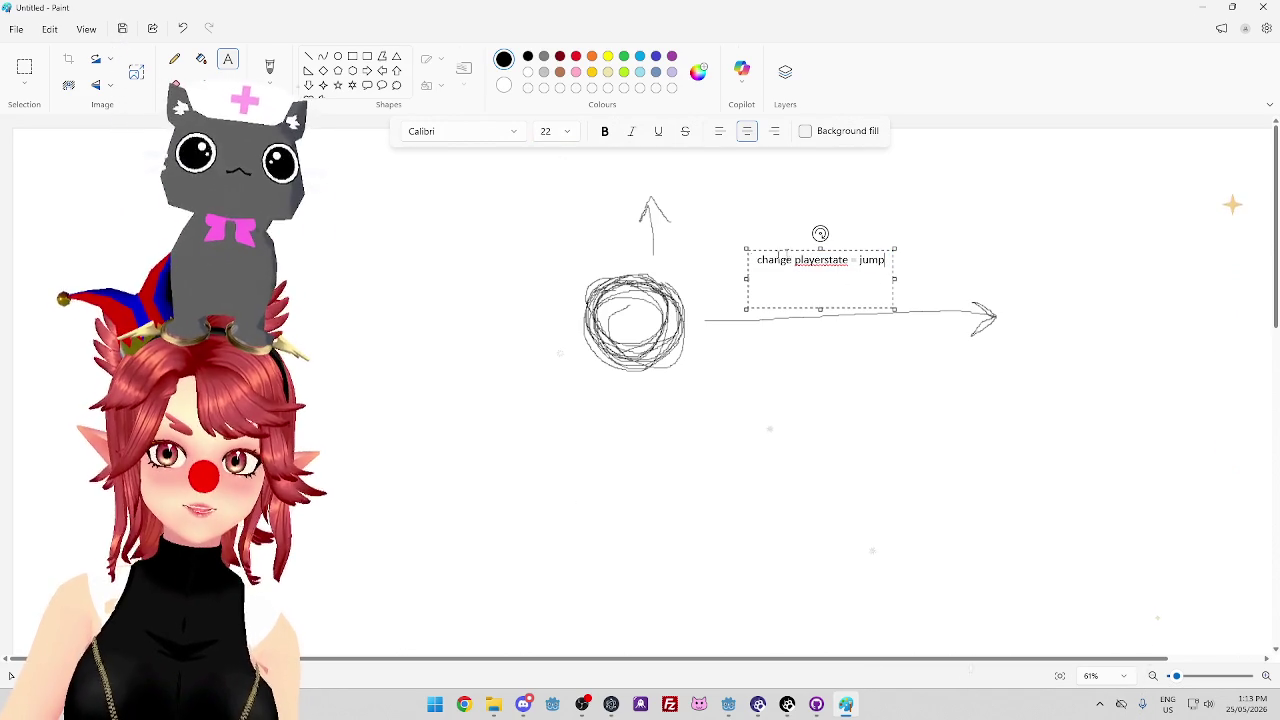
pyautogui.click(567, 132)
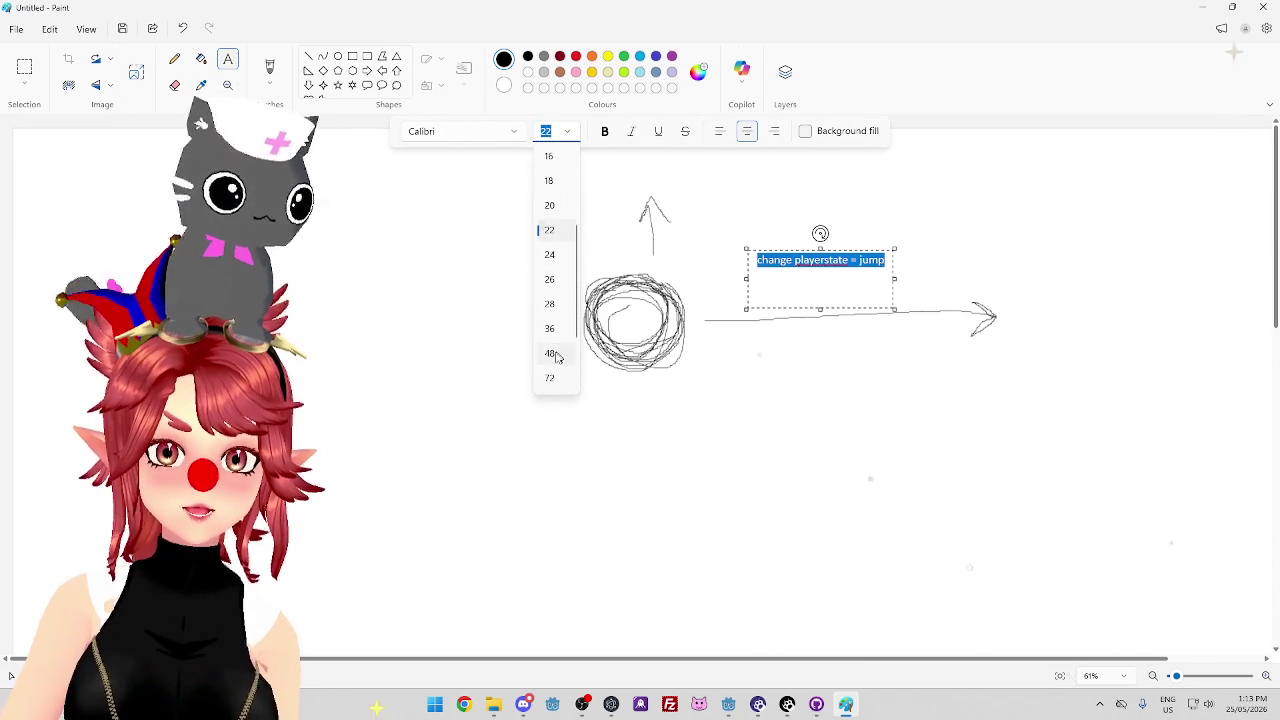
pyautogui.click(565, 330)
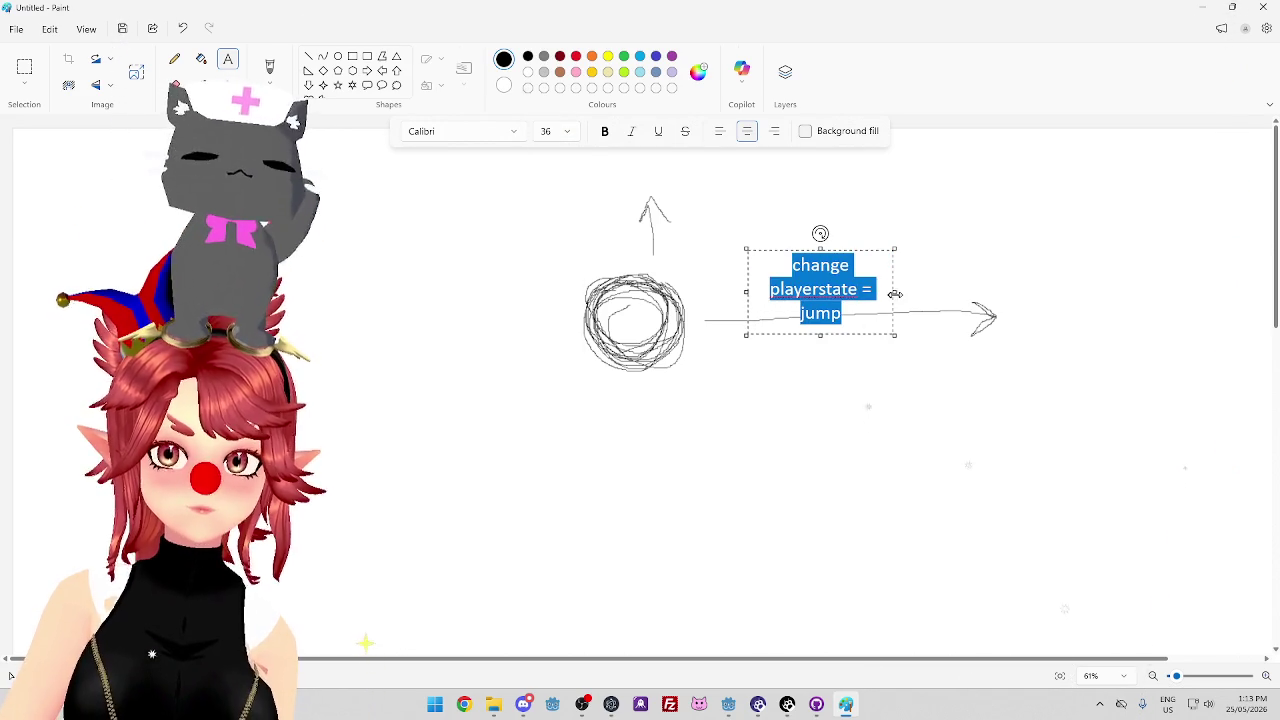
# Widen the label so 'change playerstate = jump' fits one line, then add 'location, rotation?'
pyautogui.moveTo(895, 294); pyautogui.dragTo(993, 294)
pyautogui.click(954, 289)
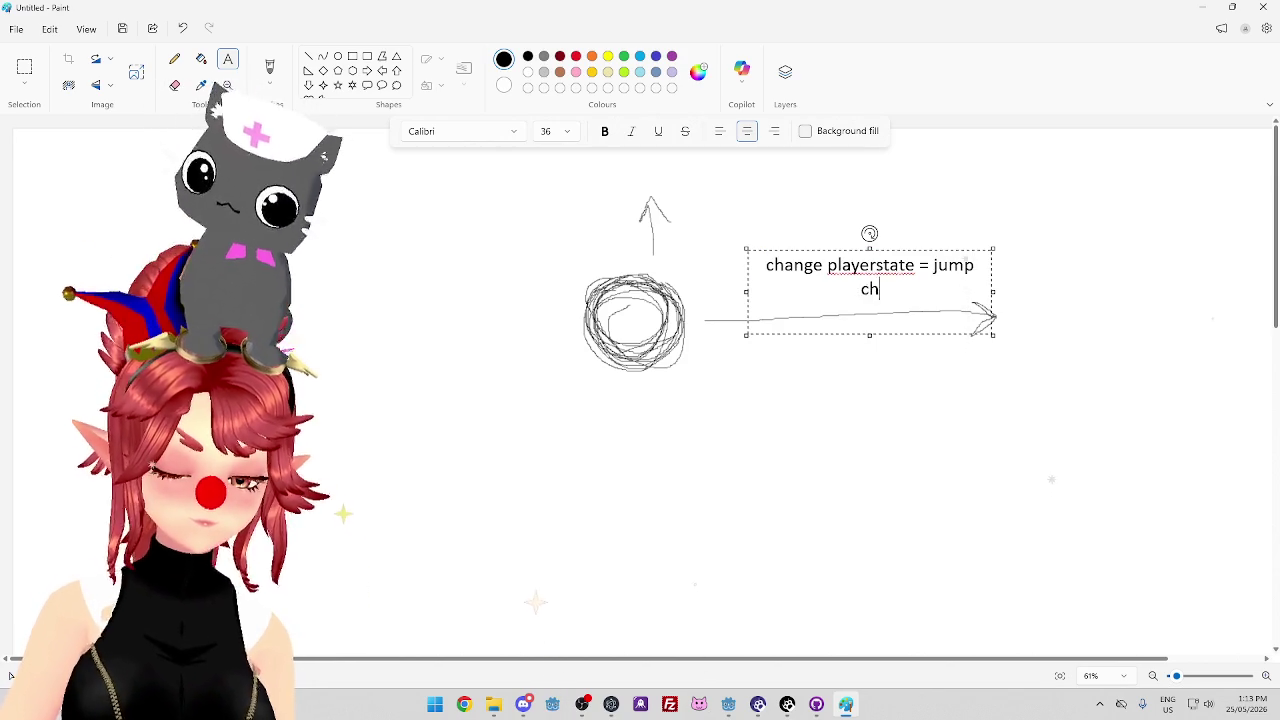
pyautogui.write('ange p')
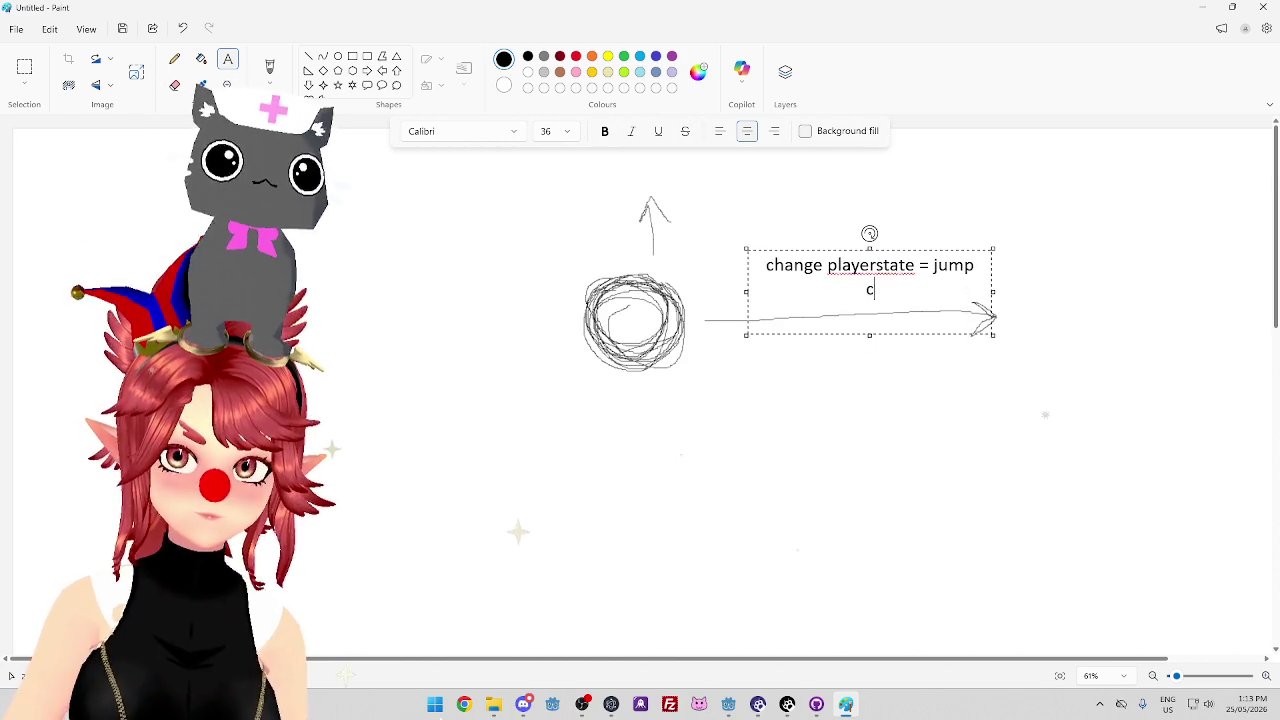
pyautogui.write('layerstate = jump location, rotation?')
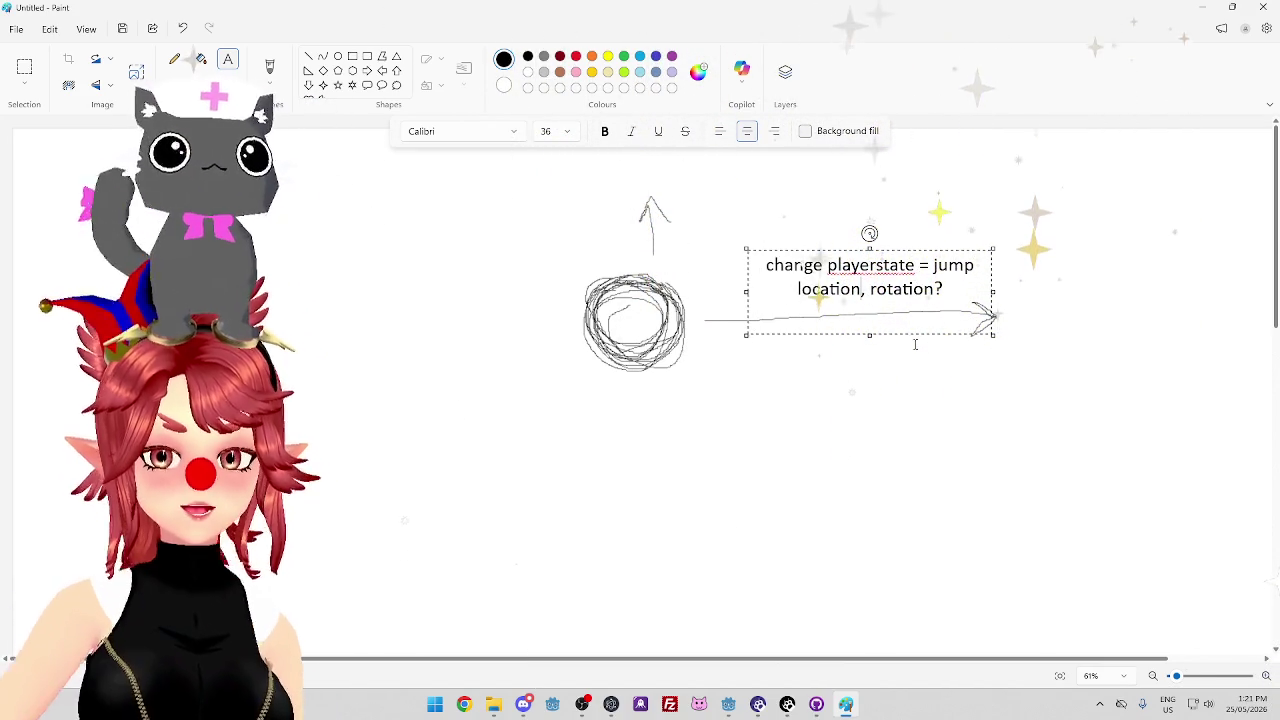
# Put 'location' and 'rotation' on separate lines without the comma or question mark
pyautogui.press('Return')
pyautogui.press('Delete')
pyautogui.press('Delete')
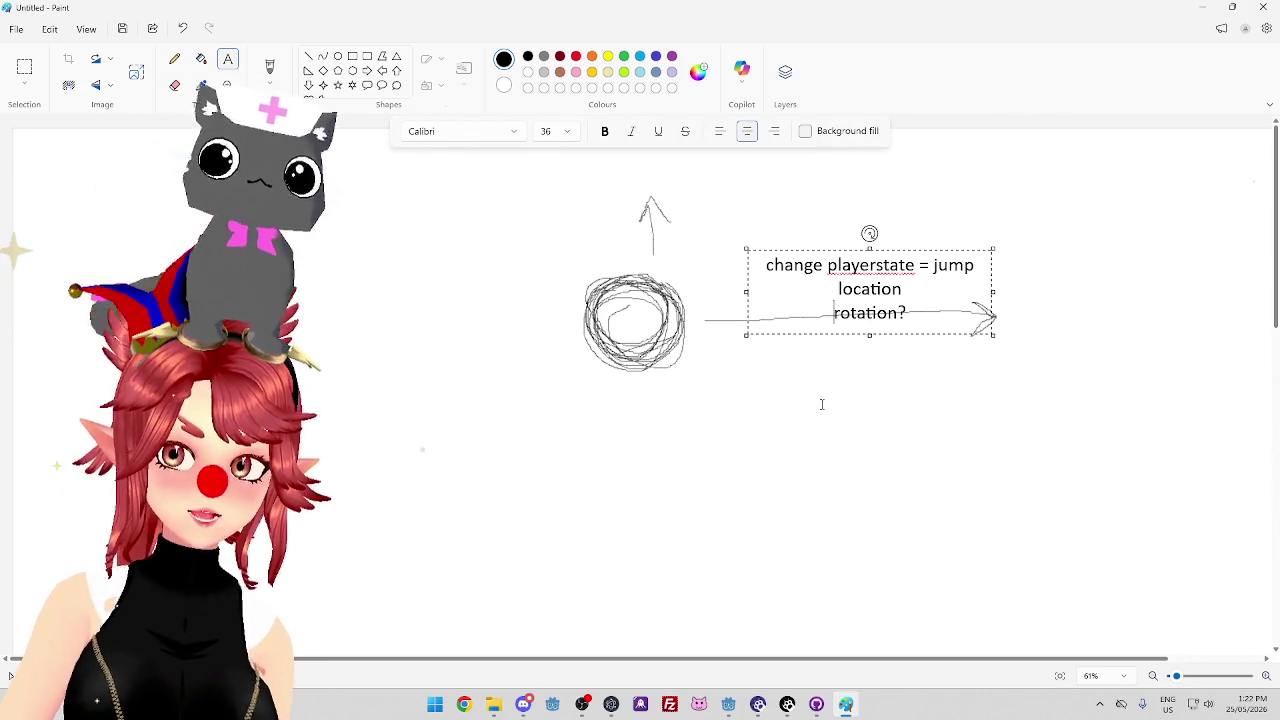
pyautogui.press('BackSpace')
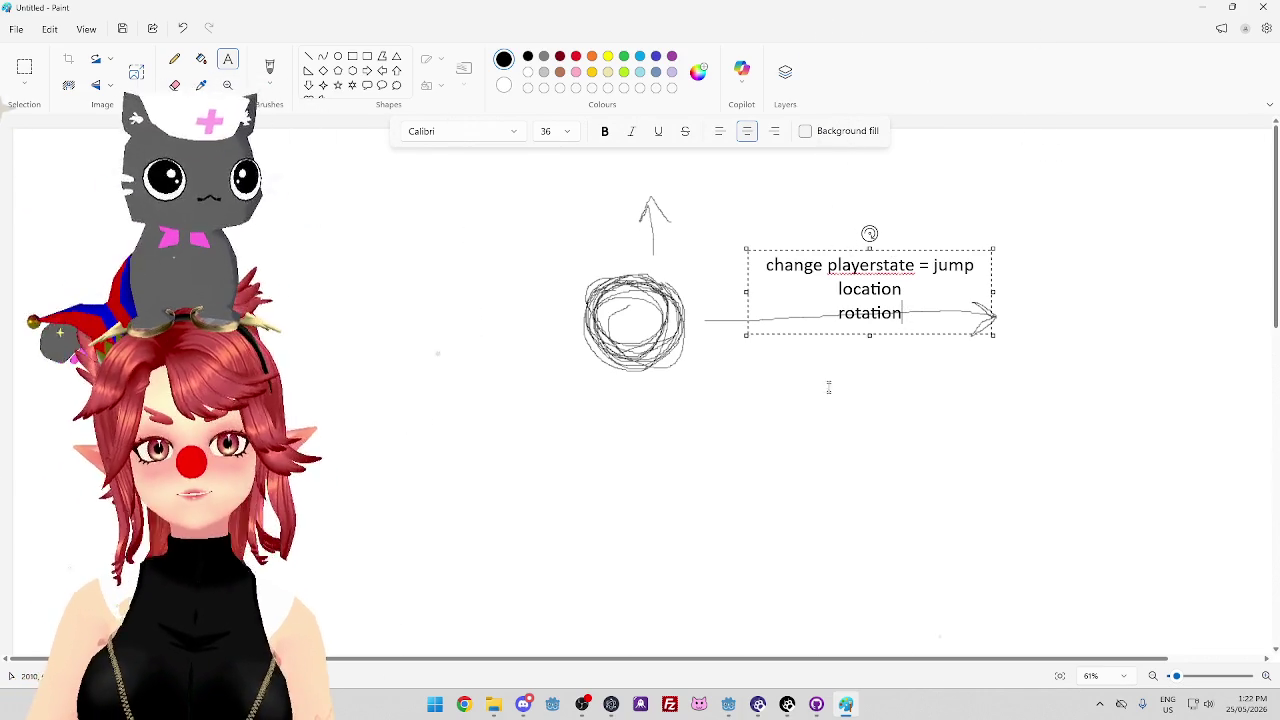
pyautogui.click(783, 401)
pyautogui.write('change')
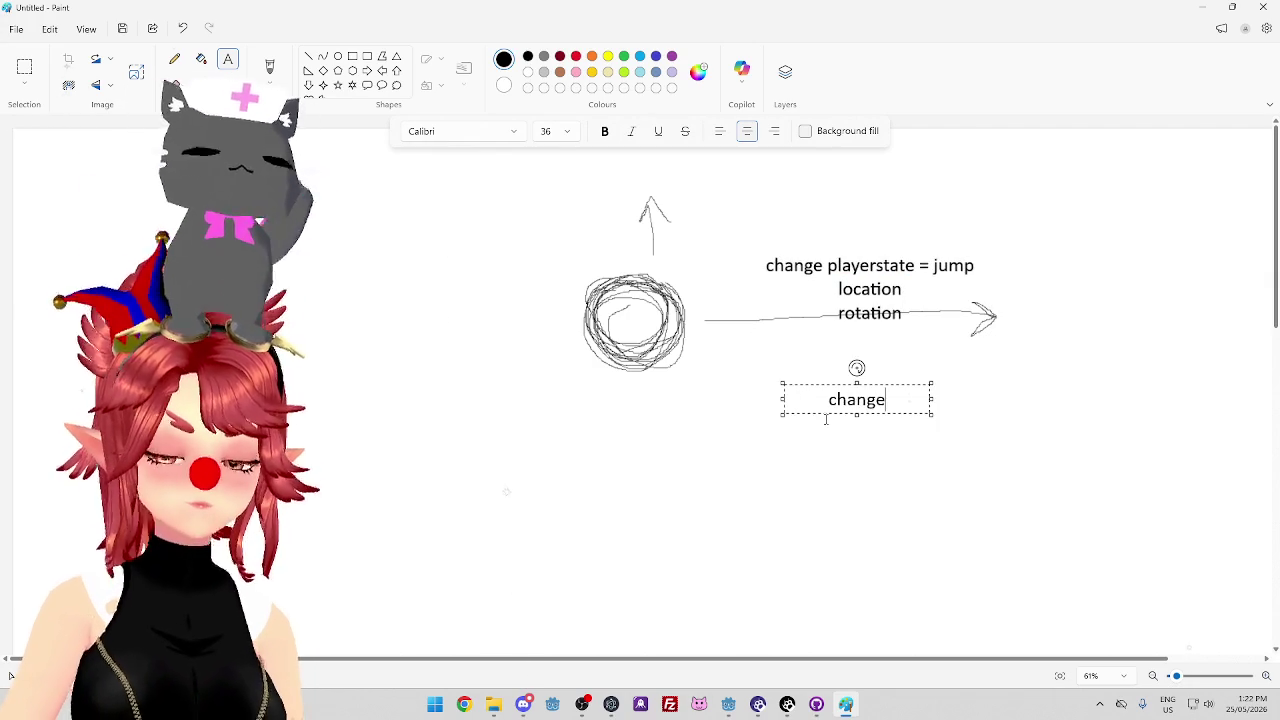
# Write 'change playerstate = move' below the arrow, widen it to one line, and shift it left
pyautogui.write('playerstate = mov')
pyautogui.moveTo(931, 424); pyautogui.dragTo(1027, 413)
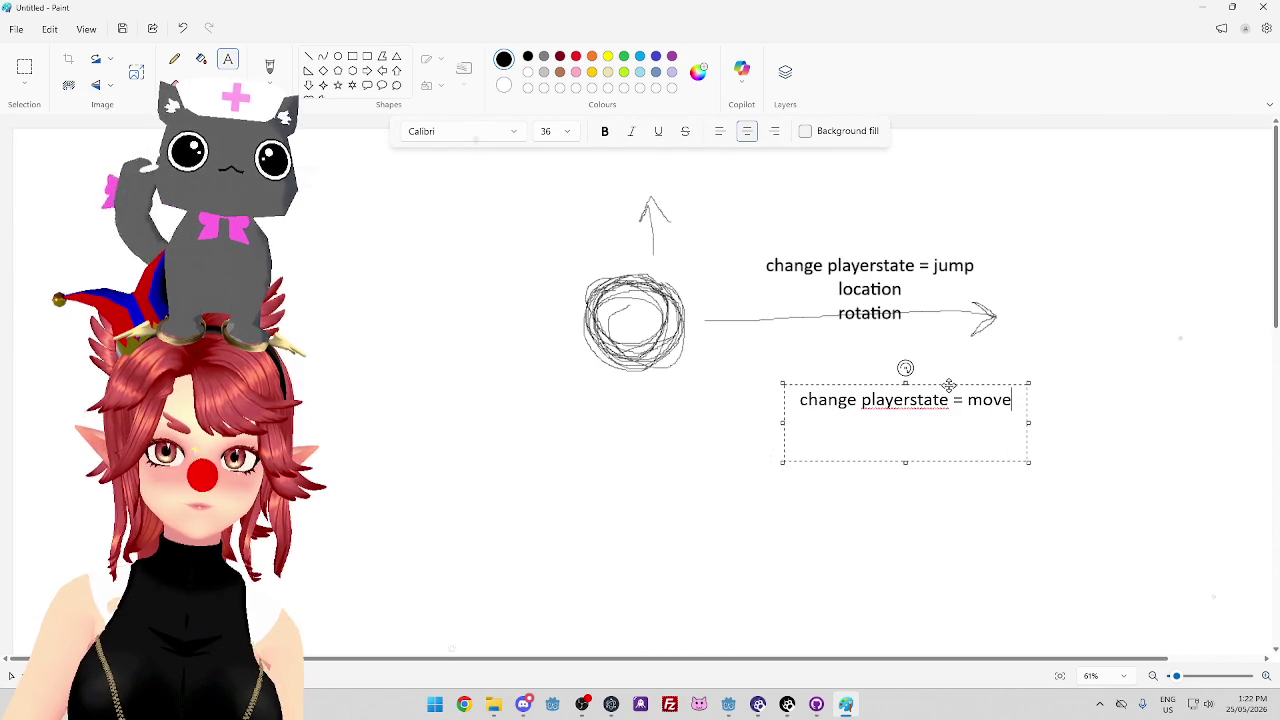
pyautogui.moveTo(949, 386); pyautogui.dragTo(929, 381)
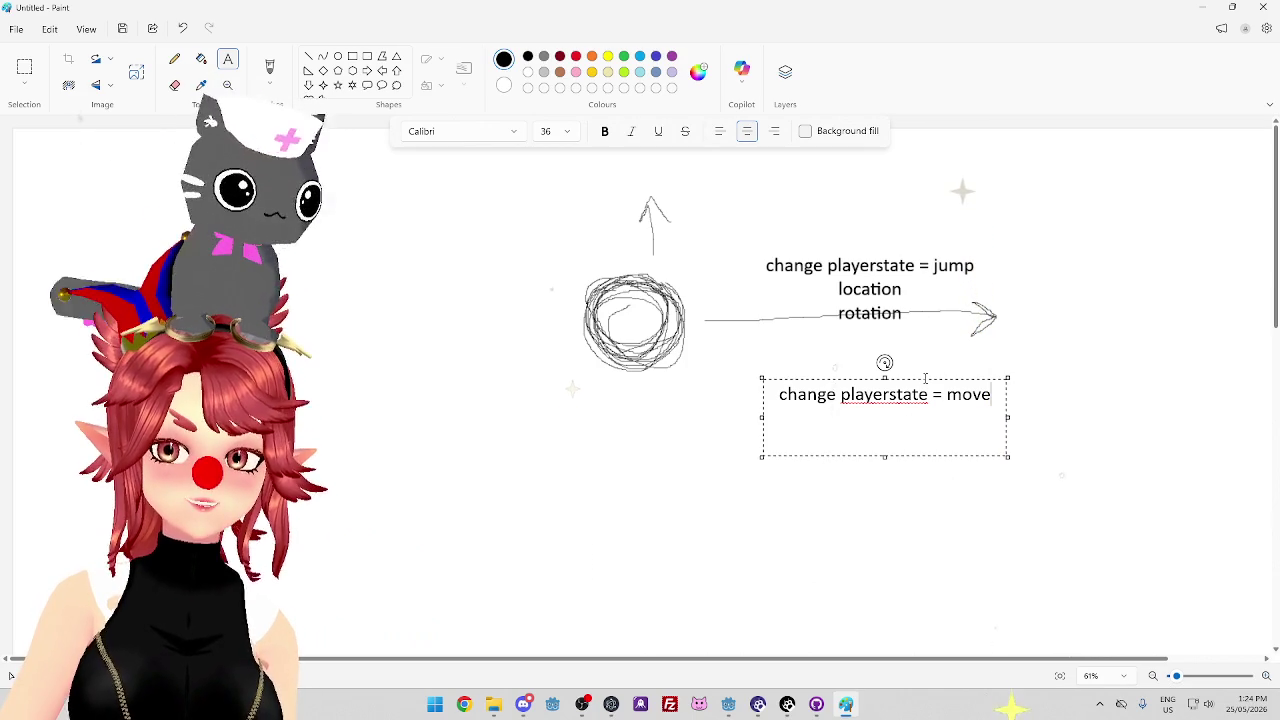
pyautogui.moveTo(929, 380); pyautogui.dragTo(913, 384)
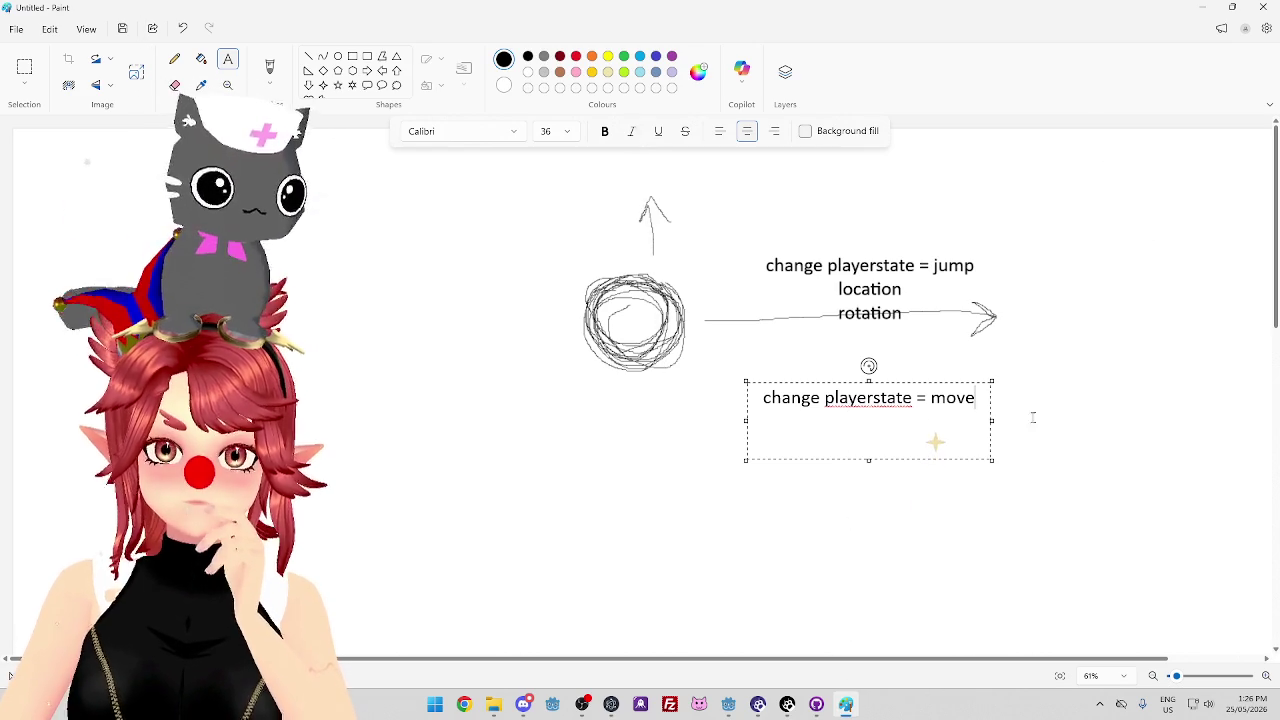
# Widen the 'change playerstate = move' text box slightly to the right
pyautogui.moveTo(993, 423); pyautogui.dragTo(1007, 423)
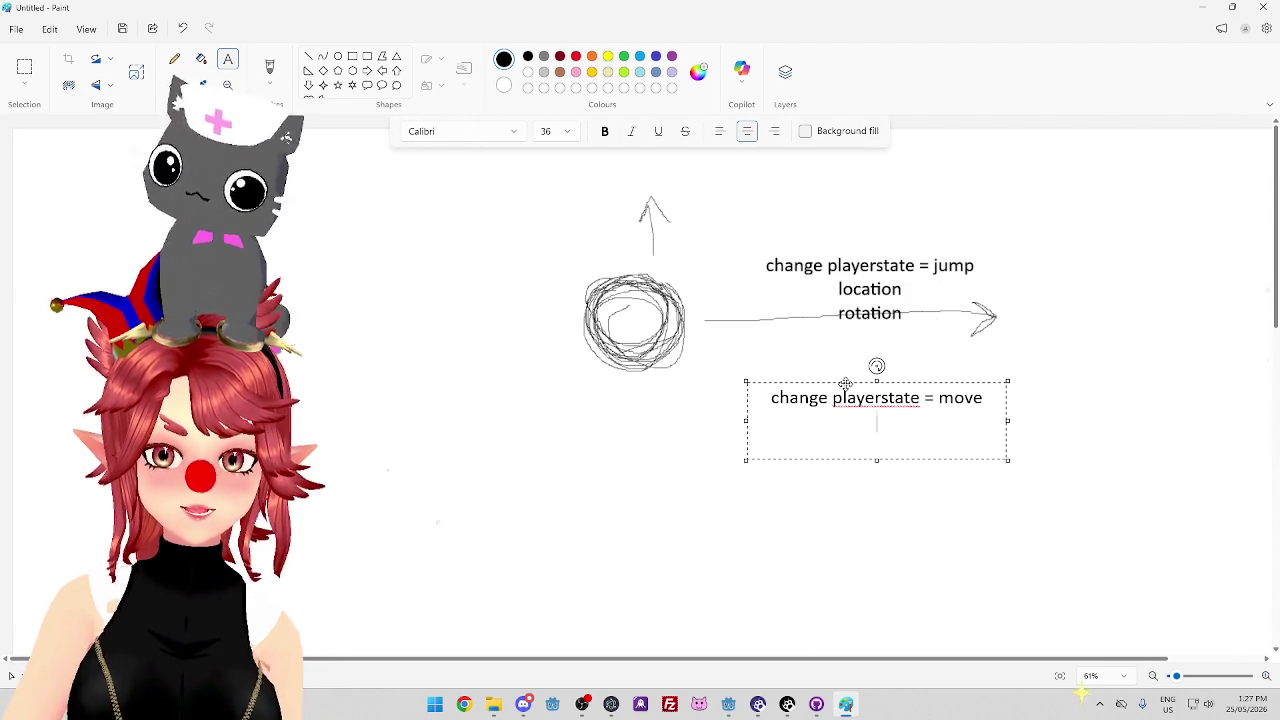
# Raise the 'move' label to sit just beneath the 'rotation' line
pyautogui.moveTo(845, 384); pyautogui.dragTo(839, 352)
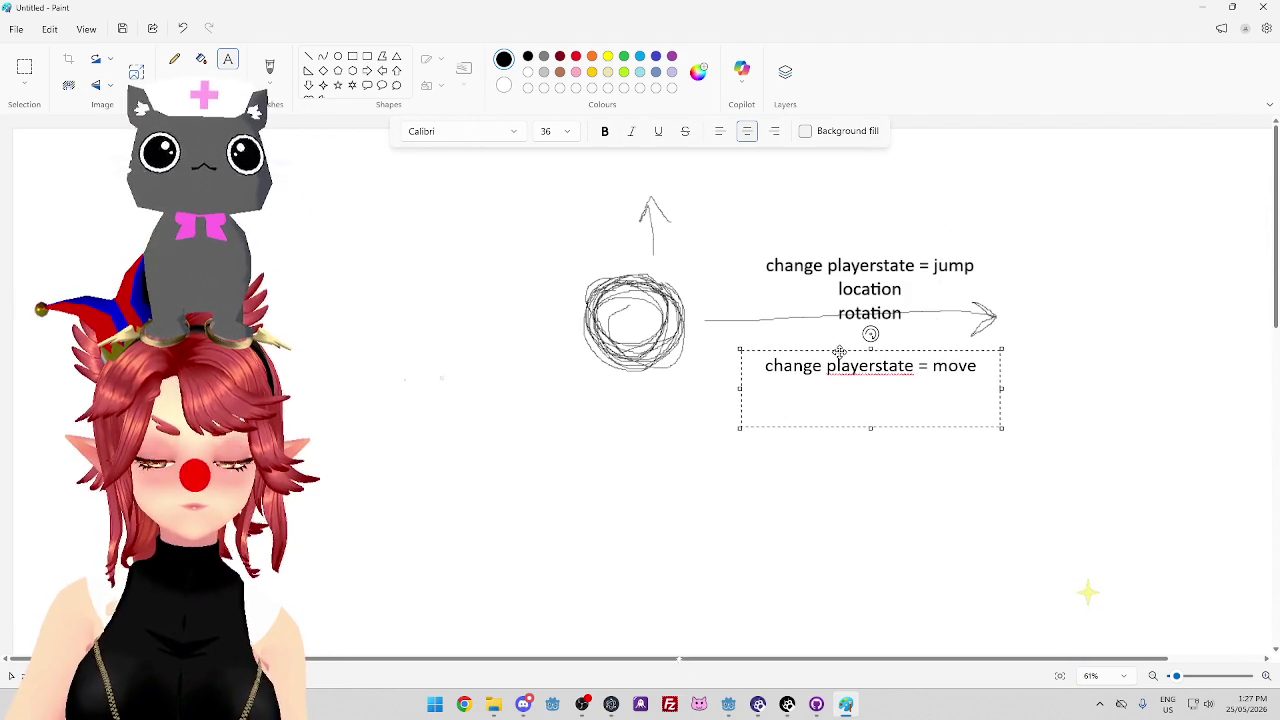